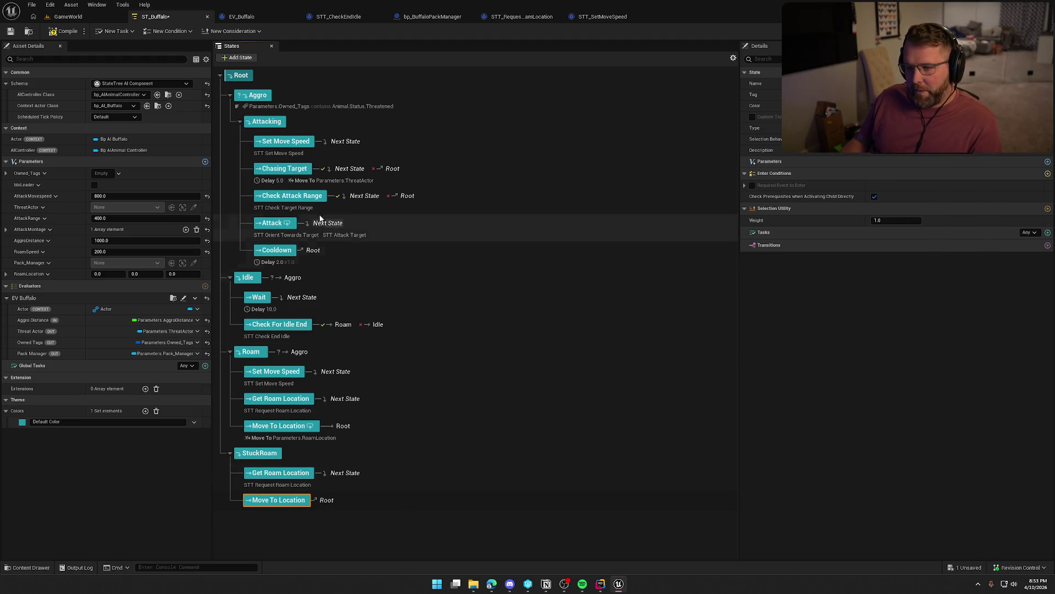
Set Chasing Target's transition to On State Failed, going to StuckRoam.
{"action": "left_click", "coordinate": [393, 174]}
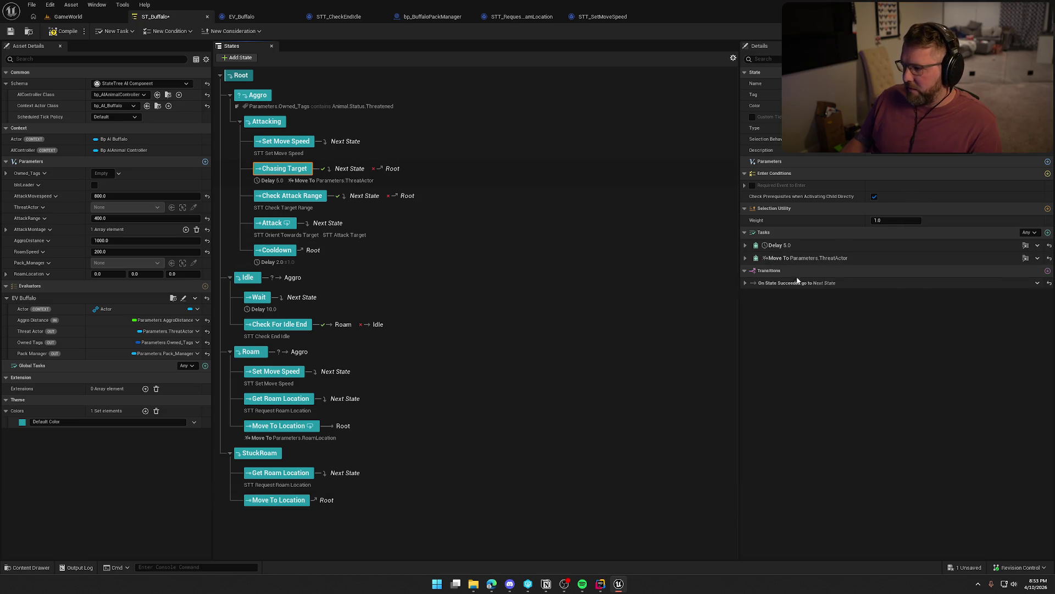
{"action": "left_click", "coordinate": [1048, 270]}
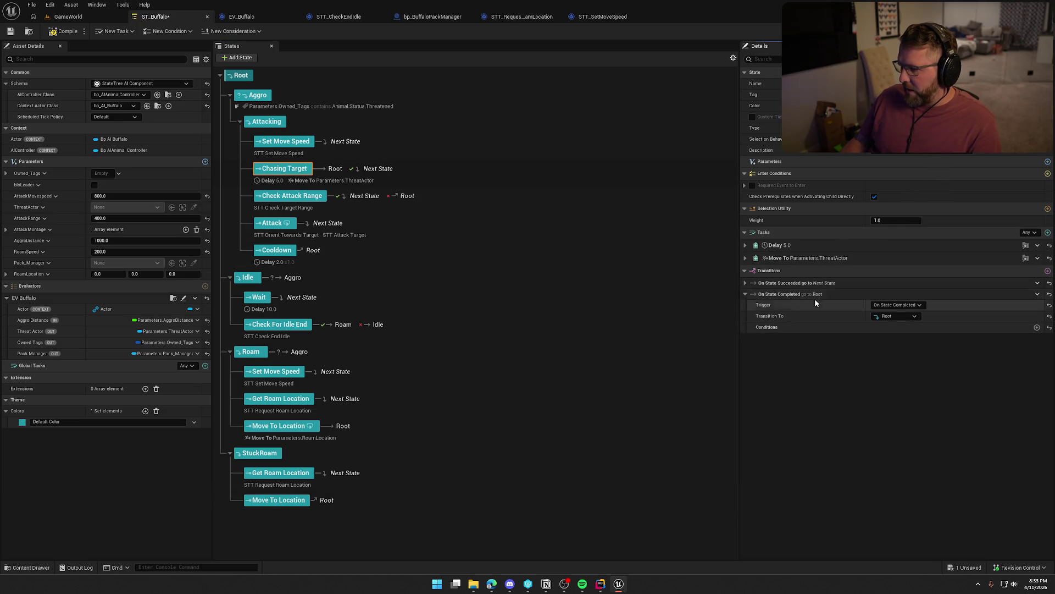
{"action": "left_click", "coordinate": [890, 305]}
{"action": "left_click", "coordinate": [890, 329]}
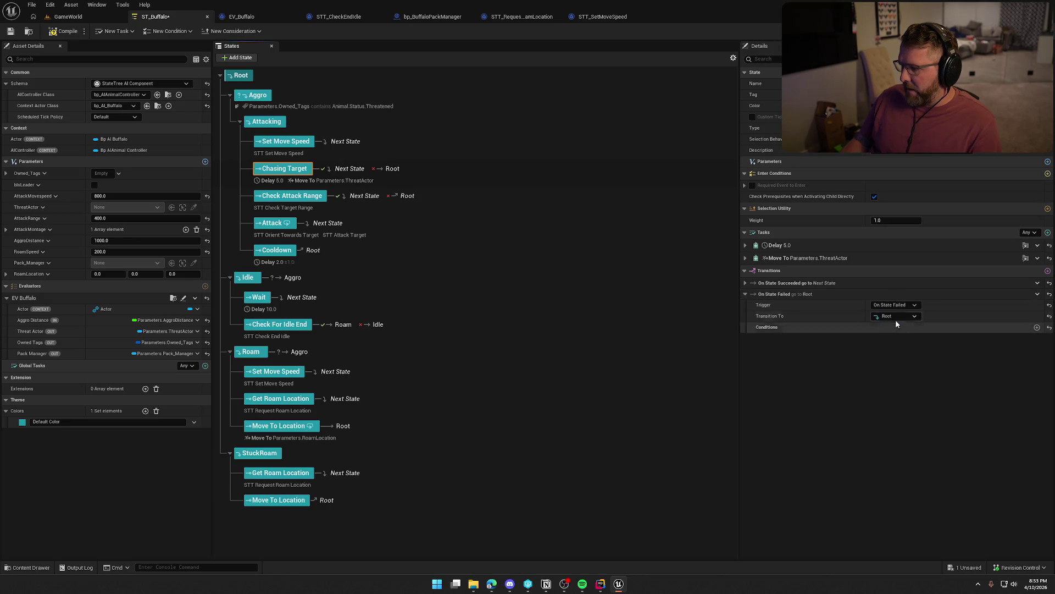
{"action": "left_click", "coordinate": [894, 316]}
{"action": "scroll", "coordinate": [929, 495], "scroll_direction": "down", "scroll_amount": 1}
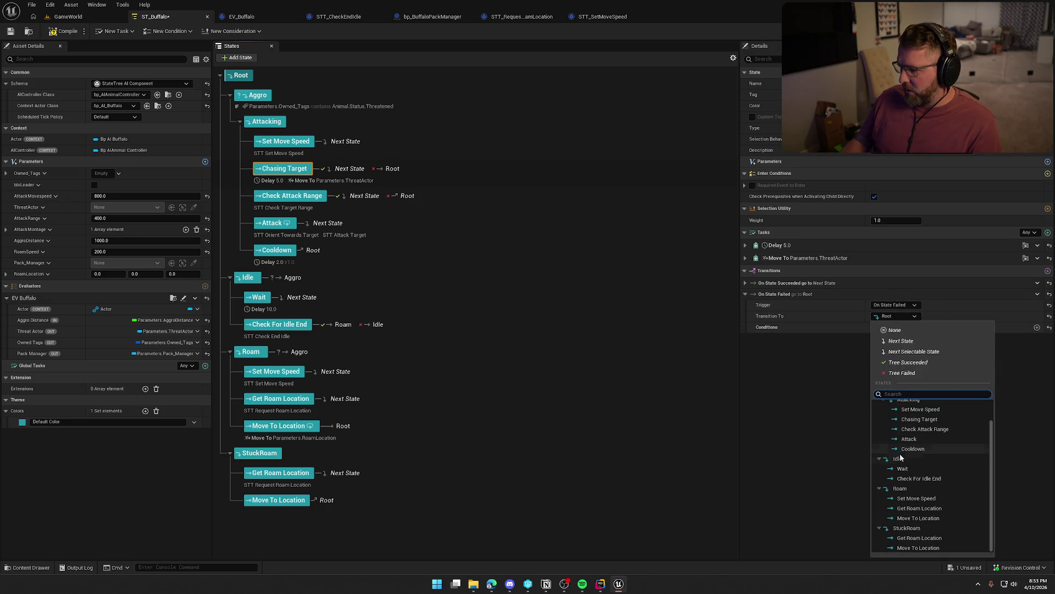
{"action": "left_click", "coordinate": [910, 527]}
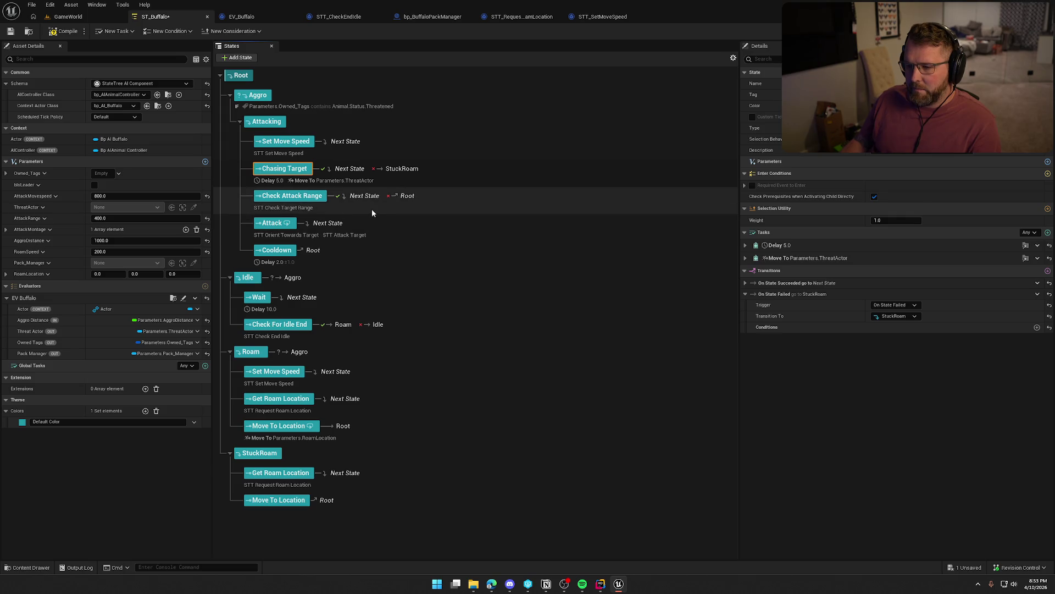
Change Check Attack Range's Root transition to On State Failed, going to StuckRoam.
{"action": "left_click", "coordinate": [405, 196]}
{"action": "left_click", "coordinate": [891, 280]}
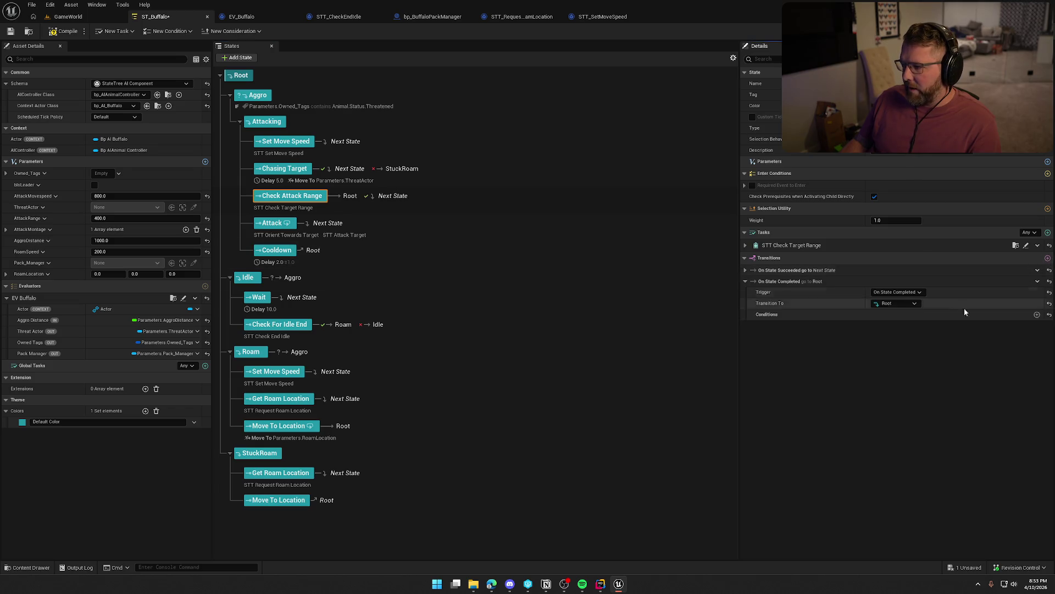
{"action": "left_click", "coordinate": [902, 292]}
{"action": "left_click", "coordinate": [890, 316]}
{"action": "left_click", "coordinate": [895, 304]}
{"action": "scroll", "coordinate": [928, 495], "scroll_direction": "down", "scroll_amount": 2}
{"action": "left_click", "coordinate": [907, 515]}
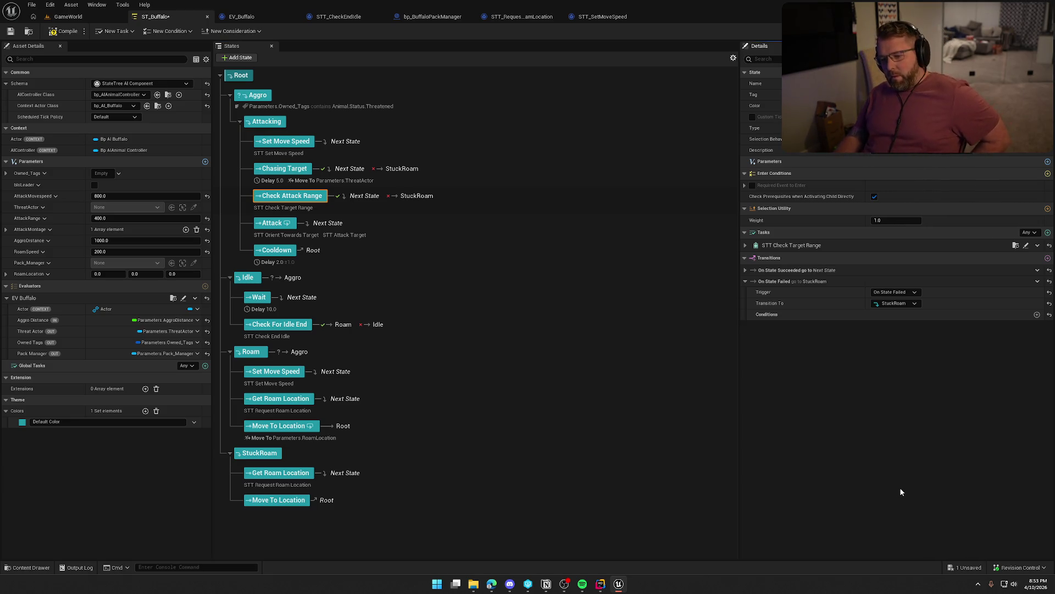
Add a Move To task to StuckRoam's Move To Location and copy all of Roam's move task settings.
{"action": "left_click", "coordinate": [279, 502]}
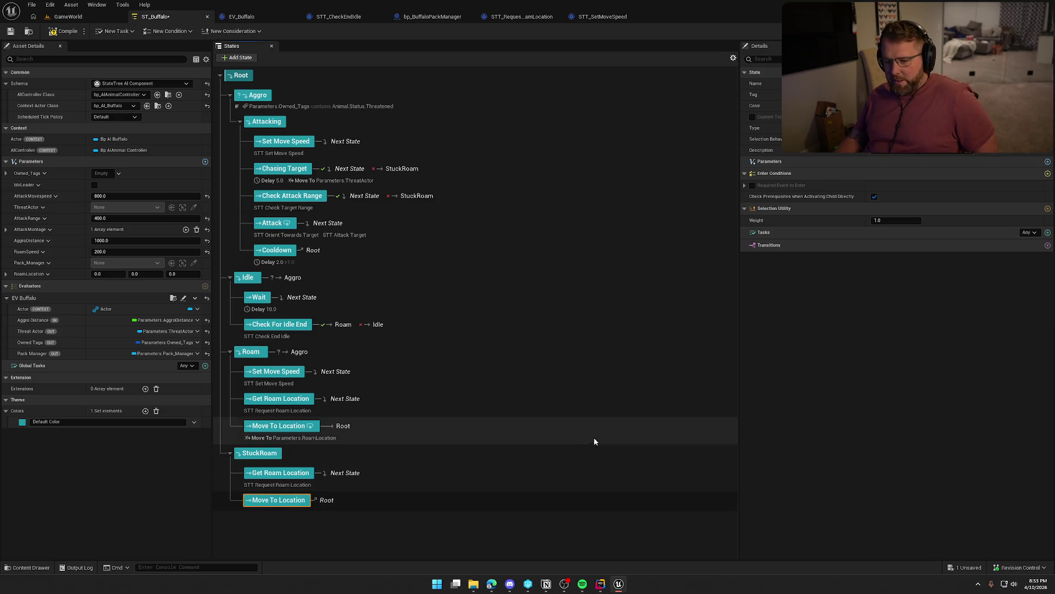
{"action": "left_click", "coordinate": [1046, 232]}
{"action": "left_click", "coordinate": [938, 266]}
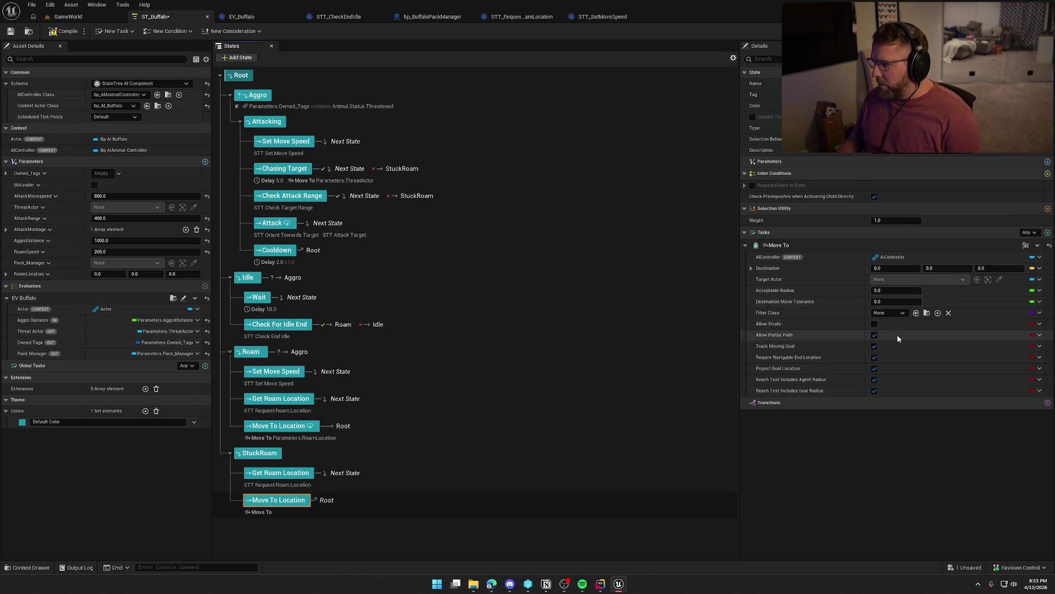
{"action": "left_click", "coordinate": [285, 430]}
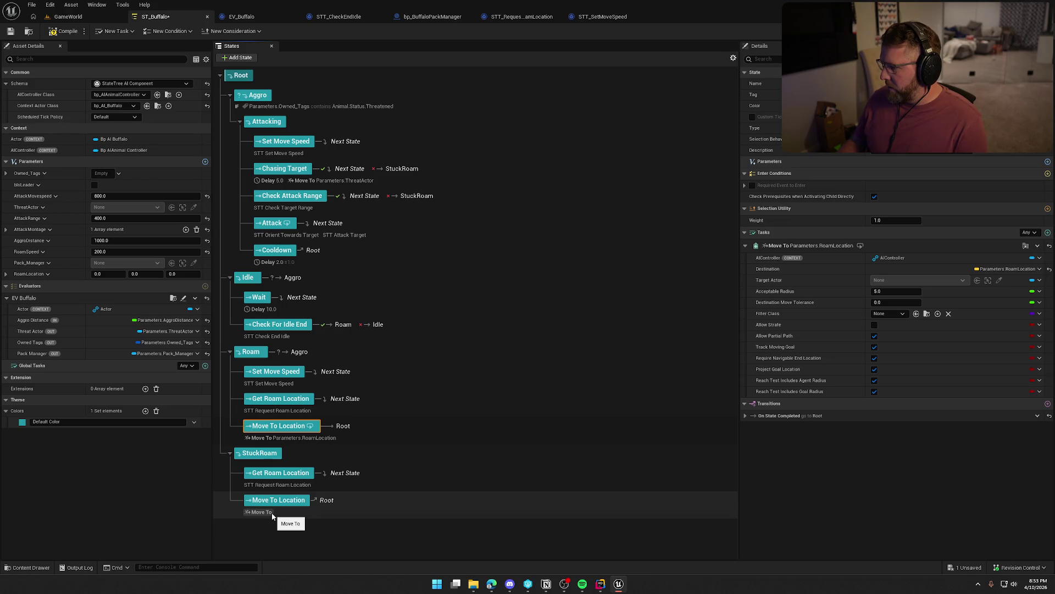
{"action": "right_click", "coordinate": [813, 245]}
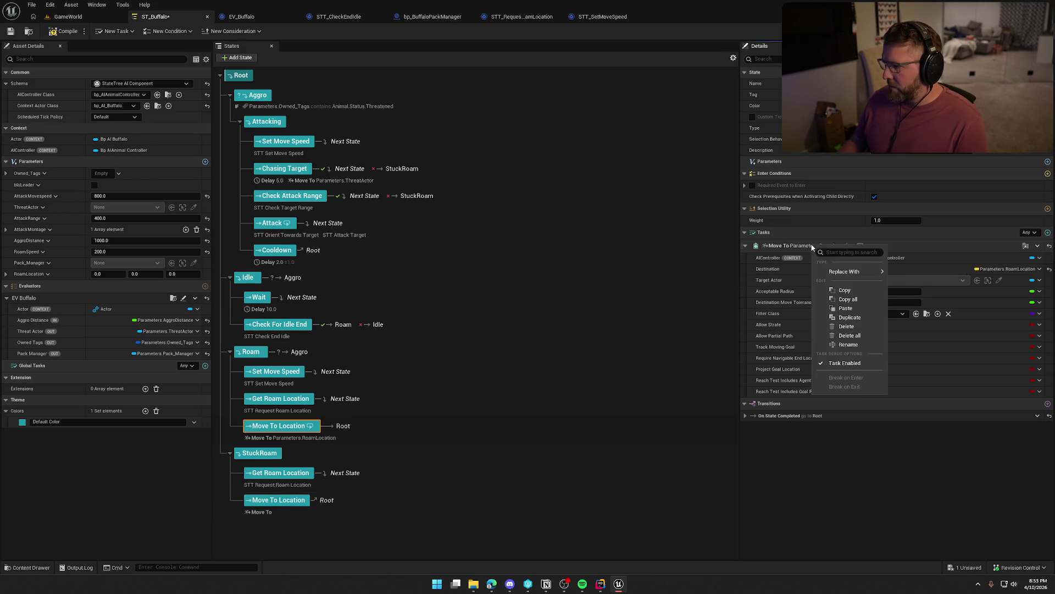
{"action": "left_click", "coordinate": [848, 299]}
Paste the settings so it targets Parameters.RoamLocation, add a Root transition, then compile and save.
{"action": "left_click", "coordinate": [279, 499]}
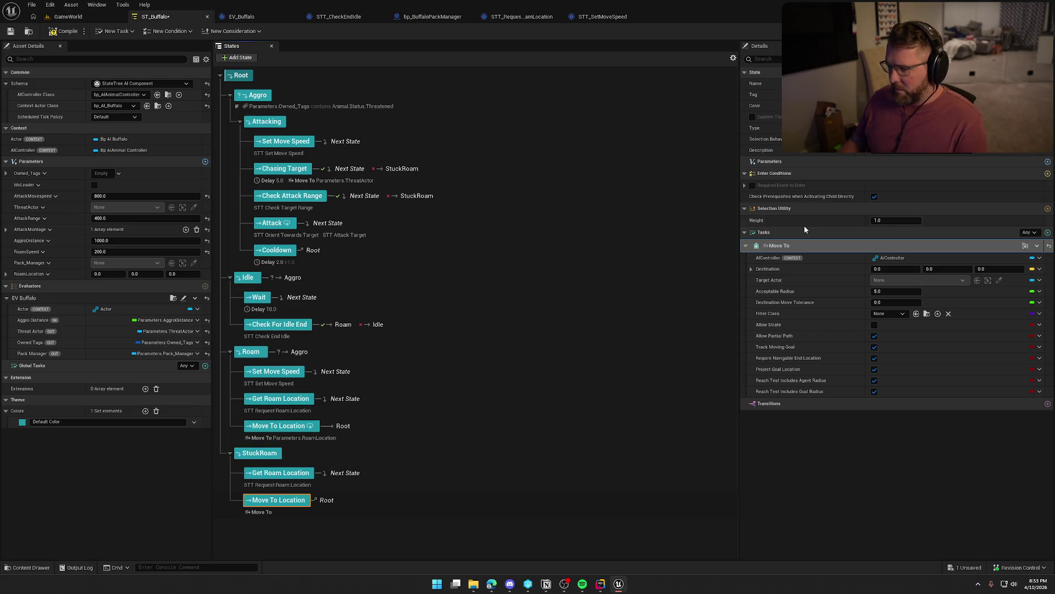
{"action": "right_click", "coordinate": [778, 247]}
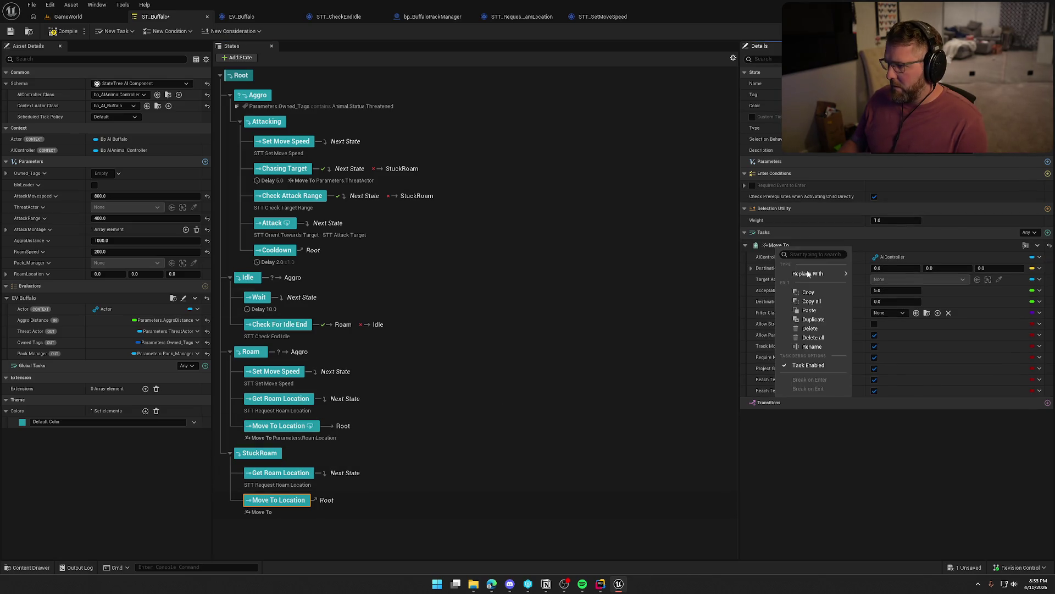
{"action": "left_click", "coordinate": [814, 312]}
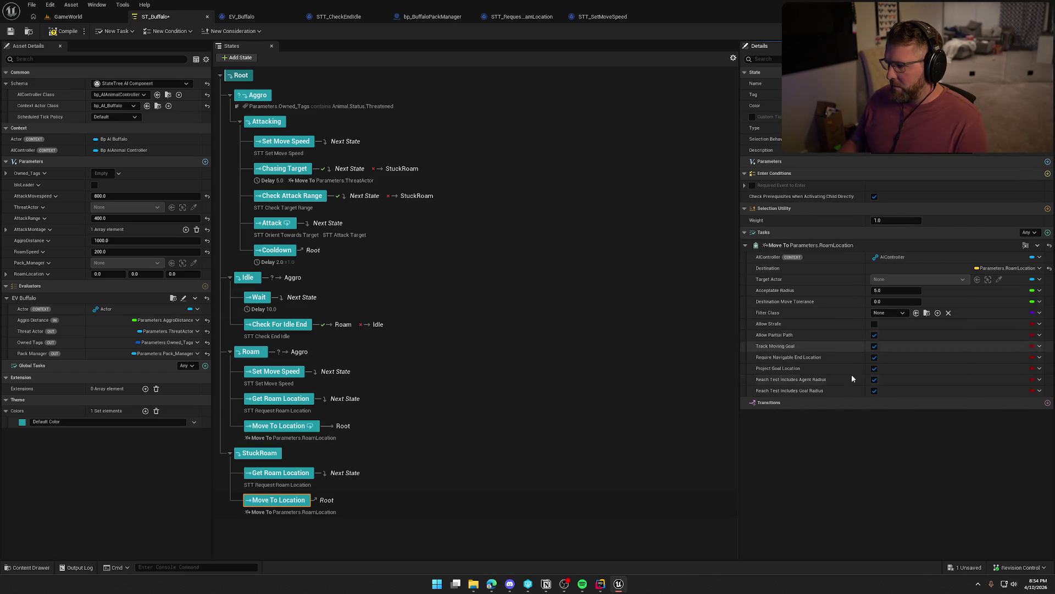
{"action": "left_click", "coordinate": [1048, 403]}
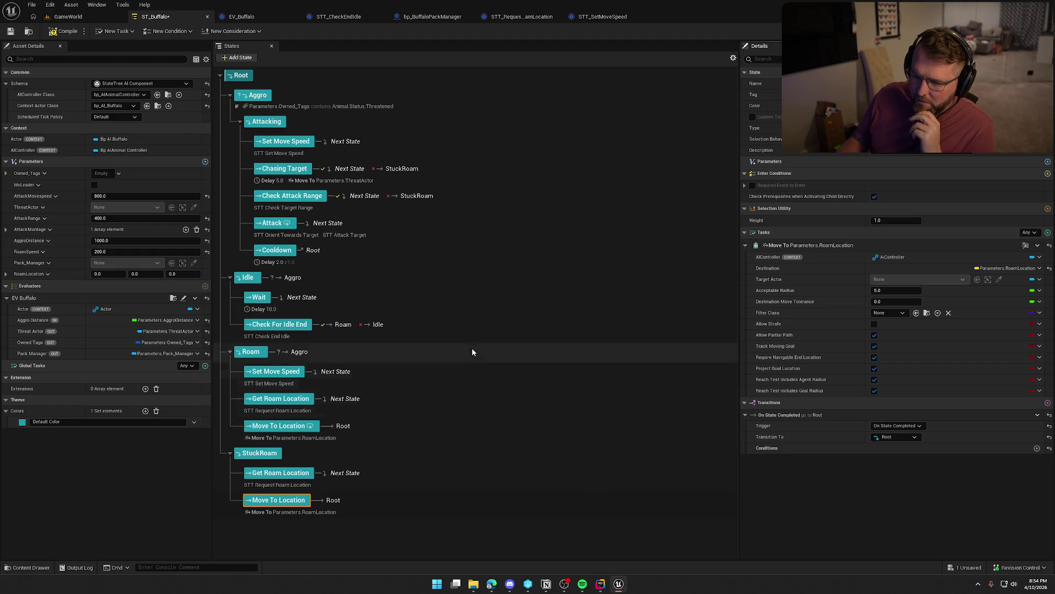
{"action": "left_click", "coordinate": [66, 31]}
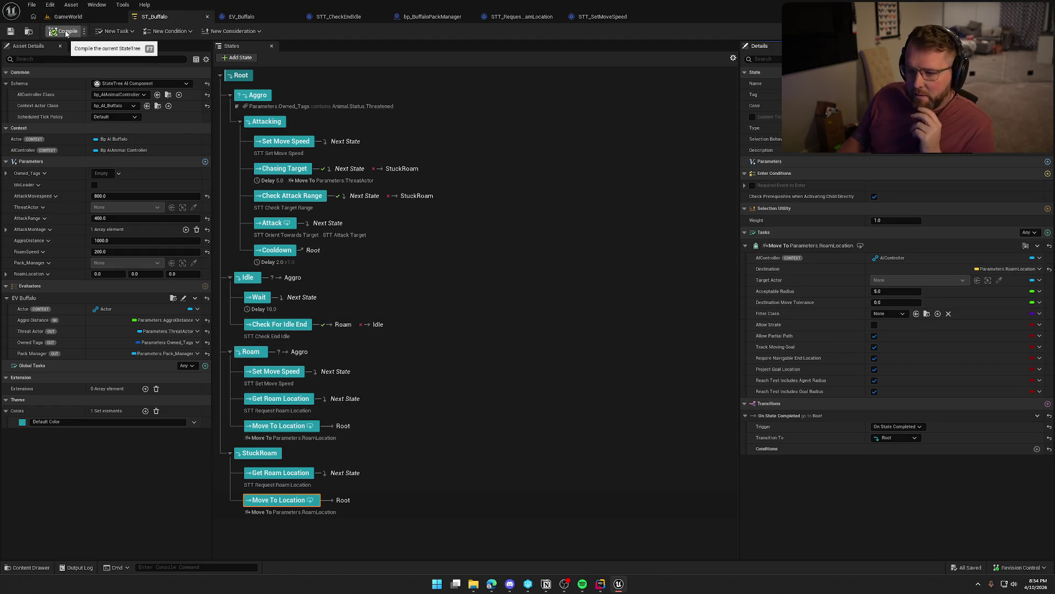
In the running game, run over the dune toward the buffalo, then sprint back to the trading post.
{"action": "left_click", "coordinate": [247, 17]}
{"action": "left_click", "coordinate": [115, 17]}
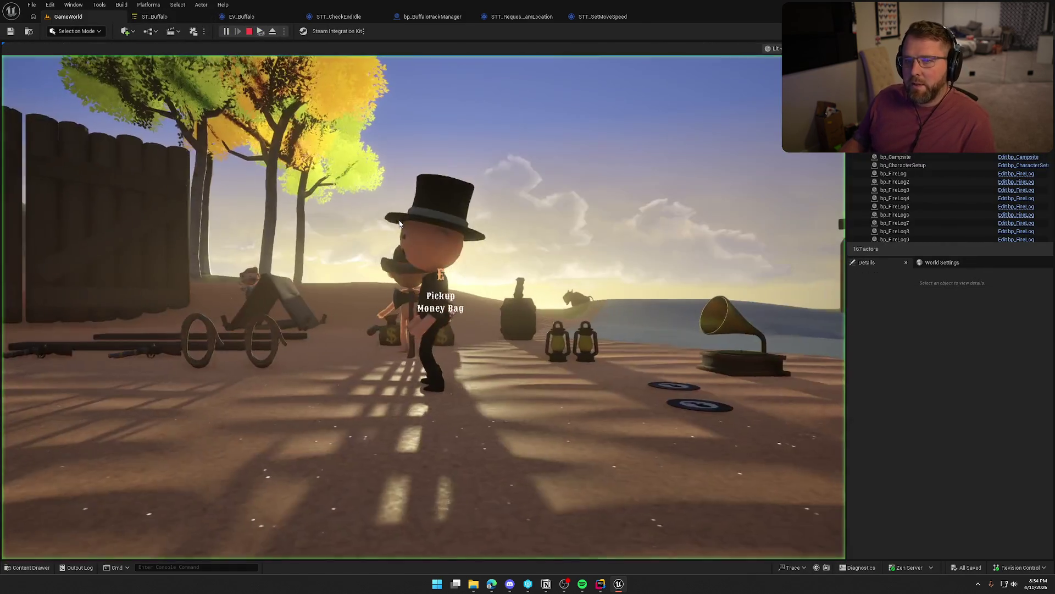
{"action": "key", "text": "w"}
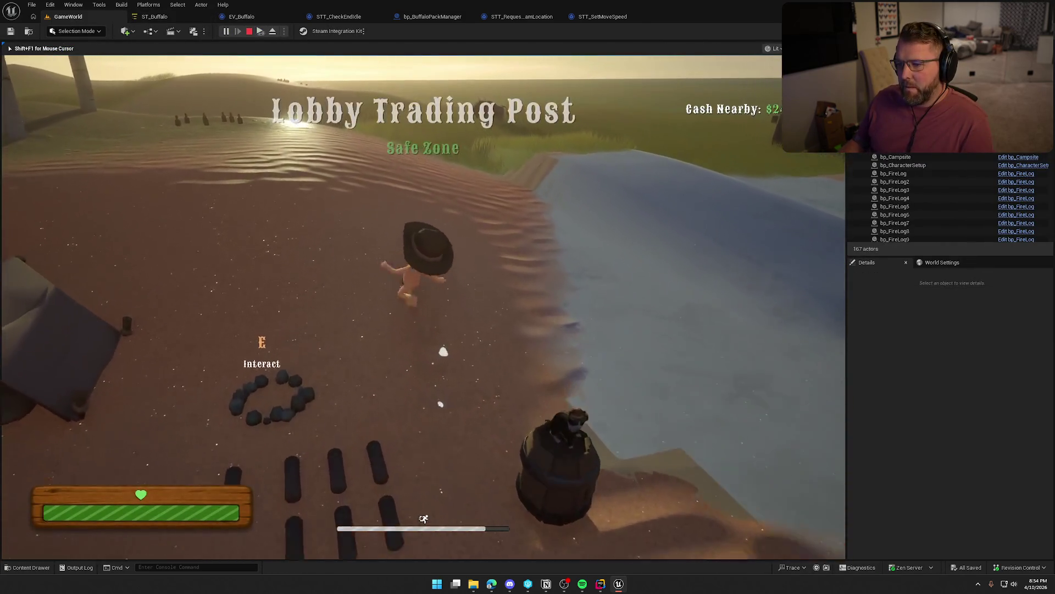
{"action": "key", "text": "w"}
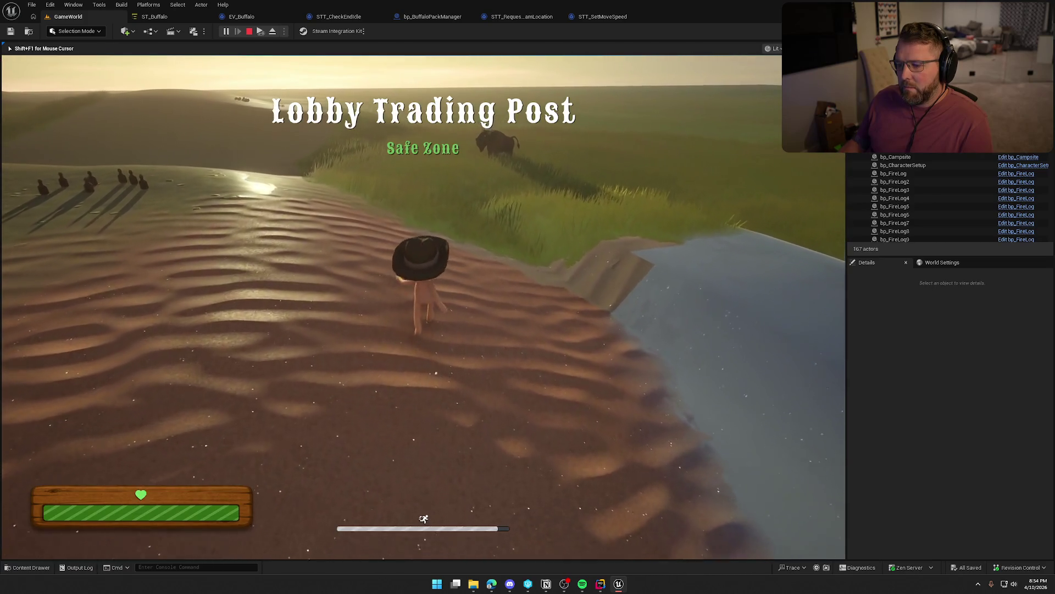
{"action": "key", "text": "w"}
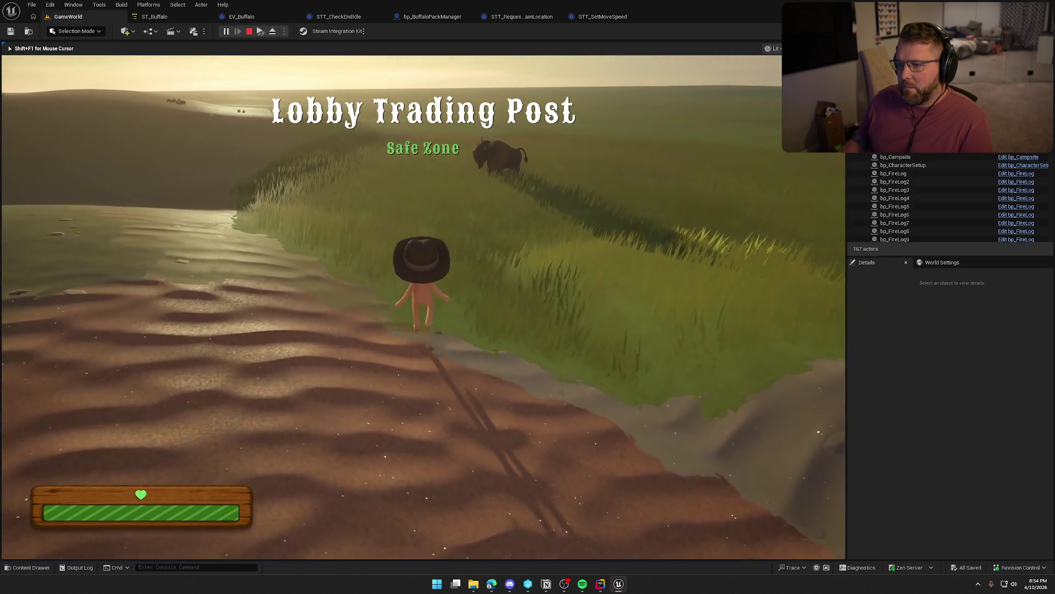
{"action": "key", "text": "w"}
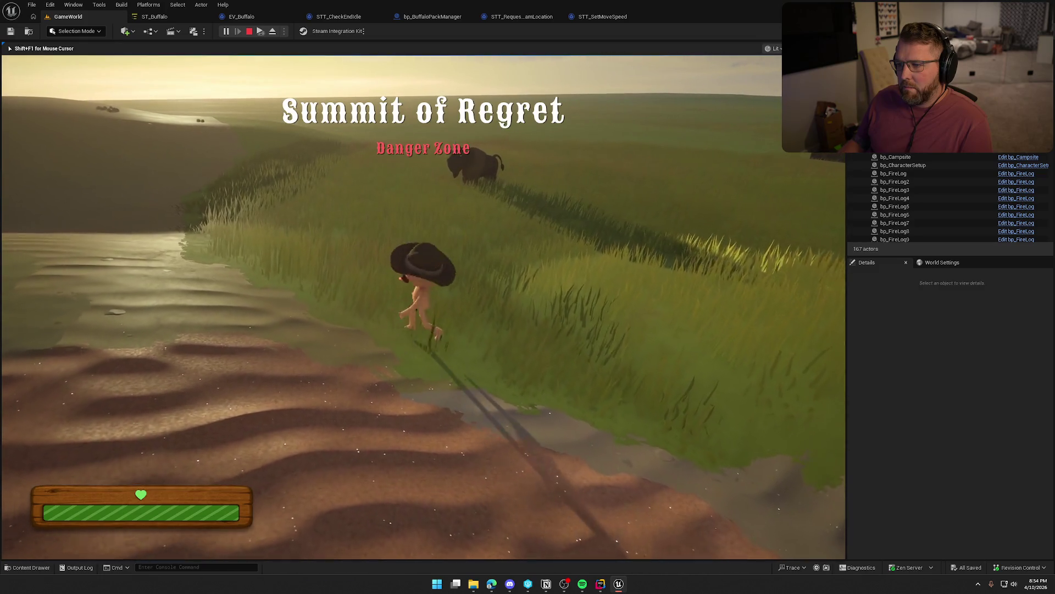
{"action": "key", "text": "shift+s"}
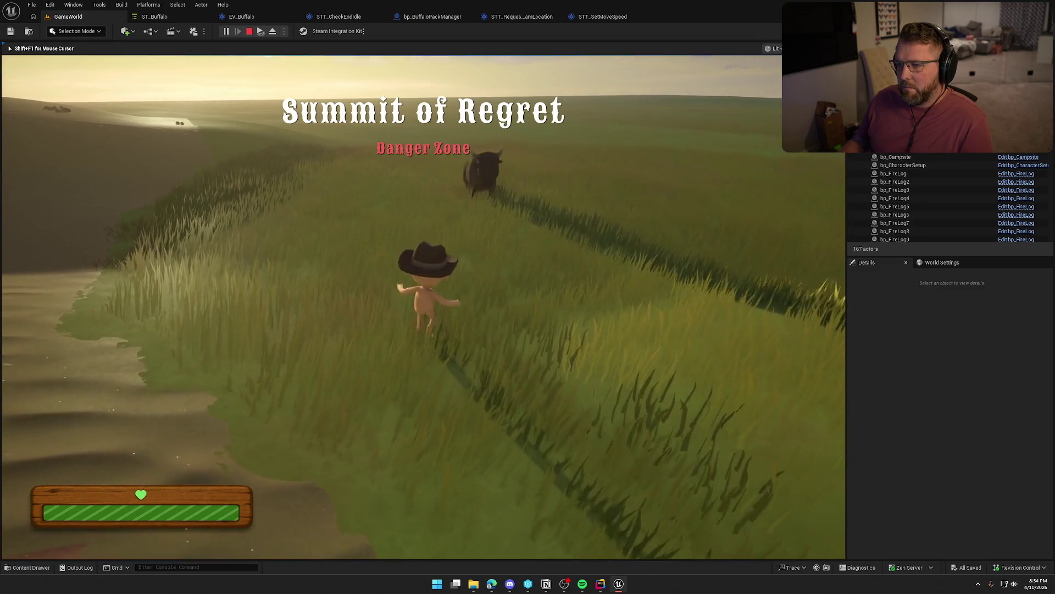
{"action": "key", "text": "w"}
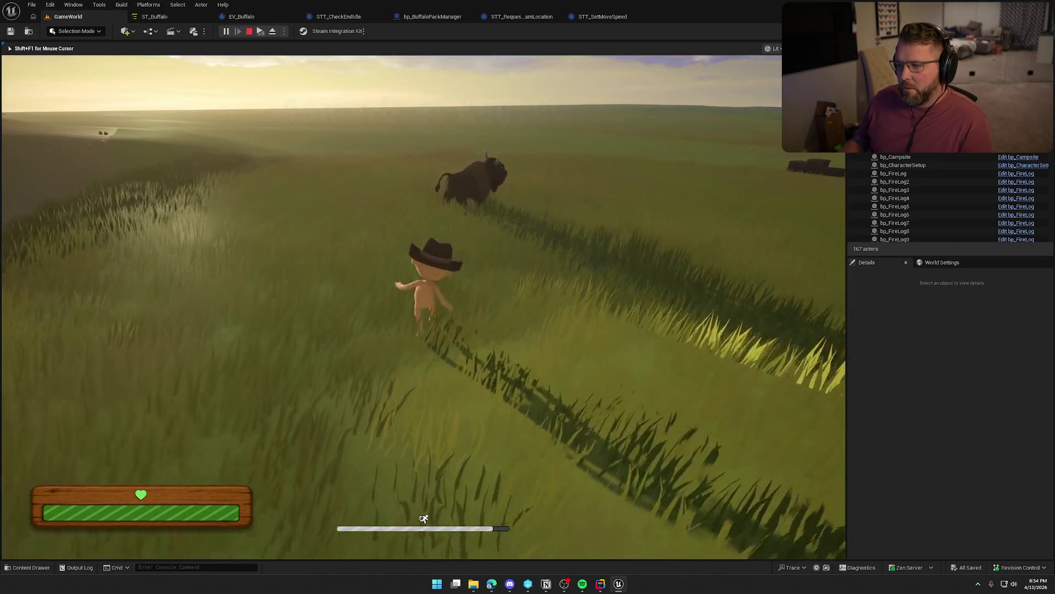
{"action": "key", "text": "w"}
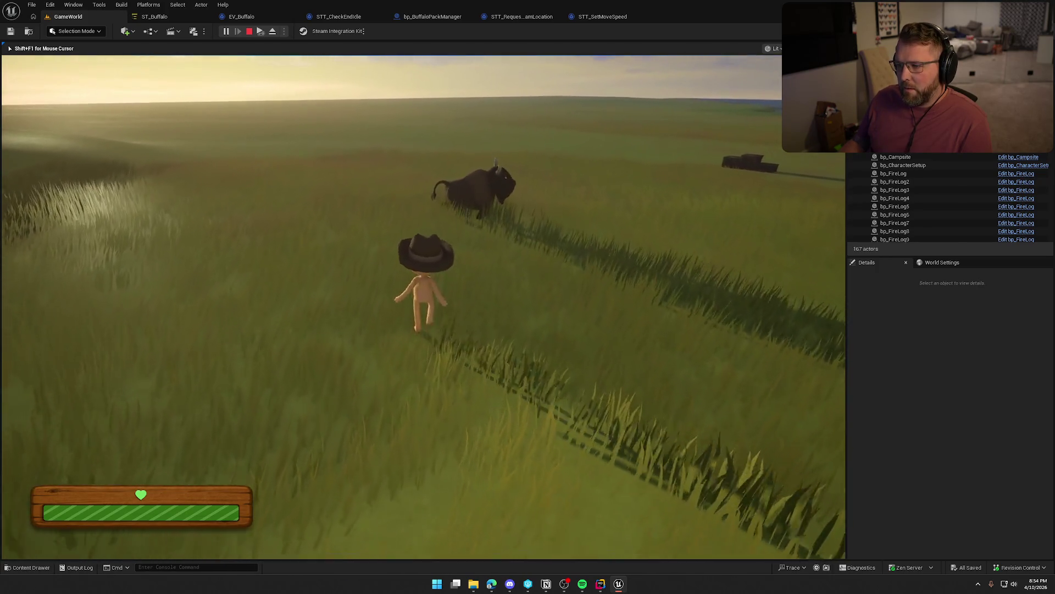
{"action": "key", "text": "shift+s"}
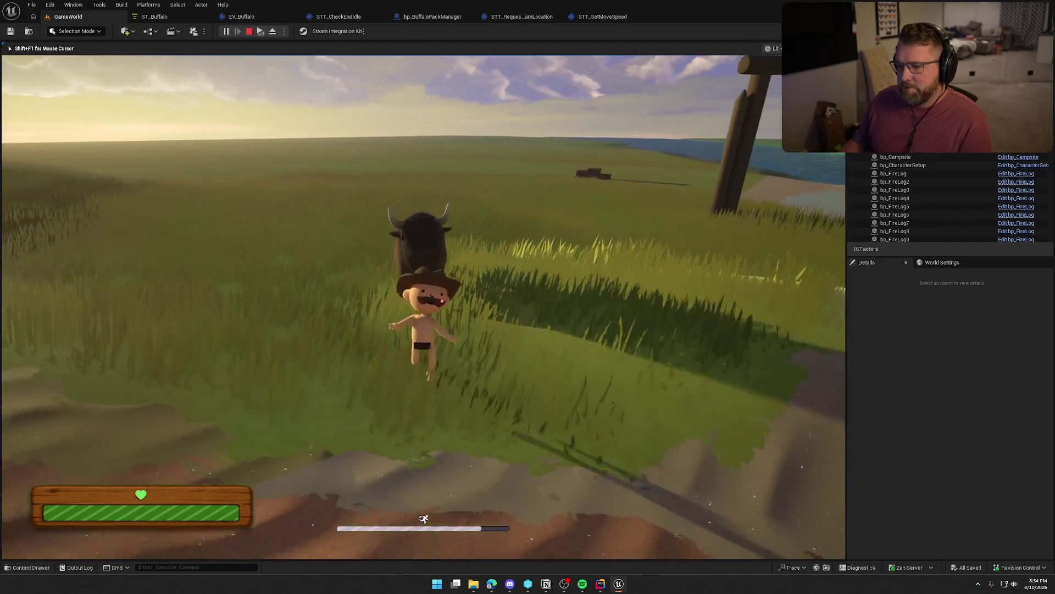
{"action": "key", "text": "shift+a"}
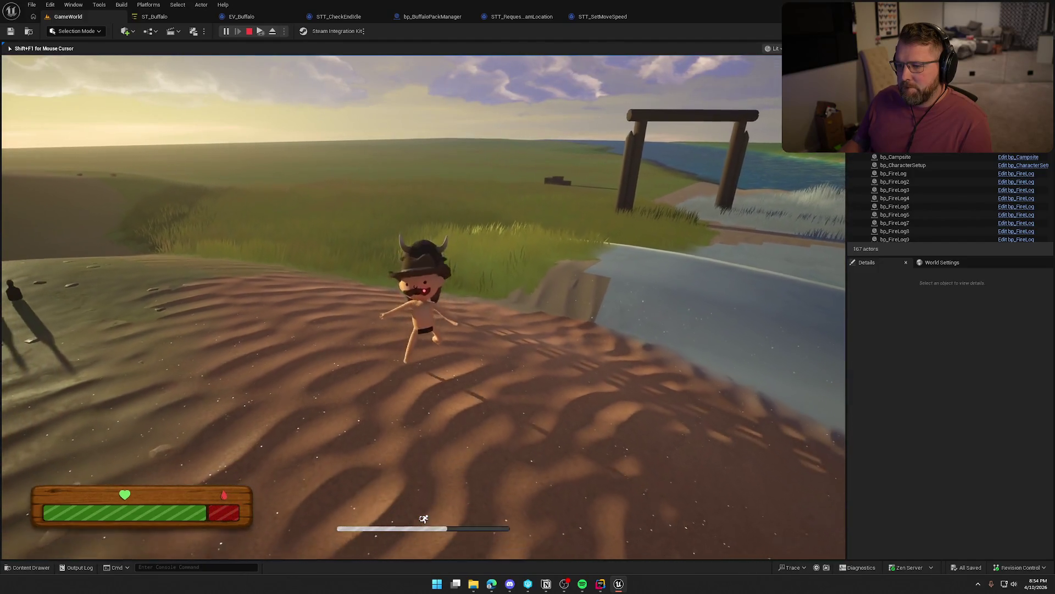
{"action": "key", "text": "shift+w"}
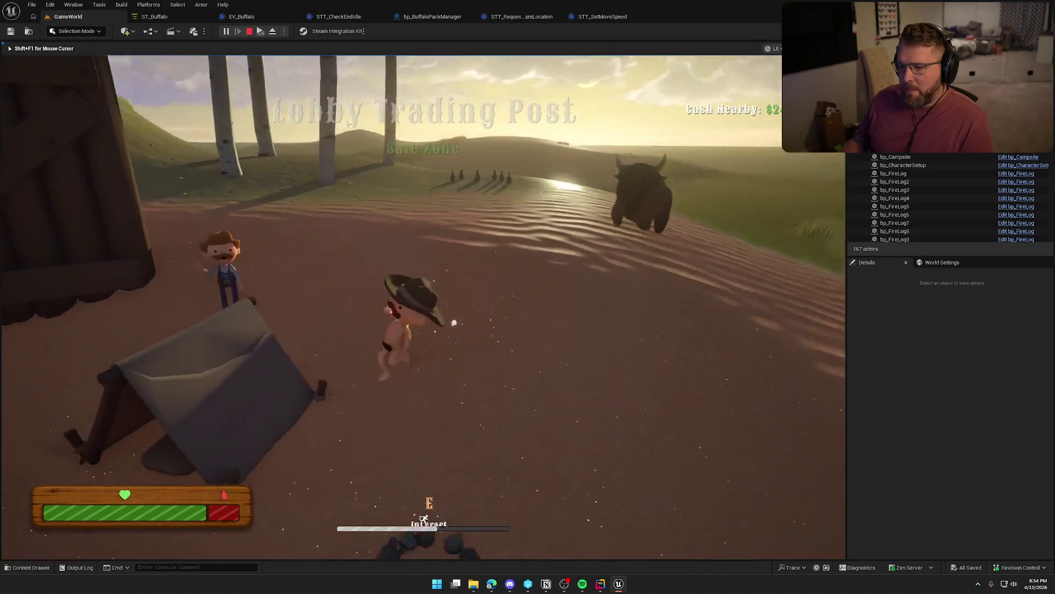
Rest in the tent, then run toward the lake and the dark figures on the dune.
{"action": "key", "text": "e"}
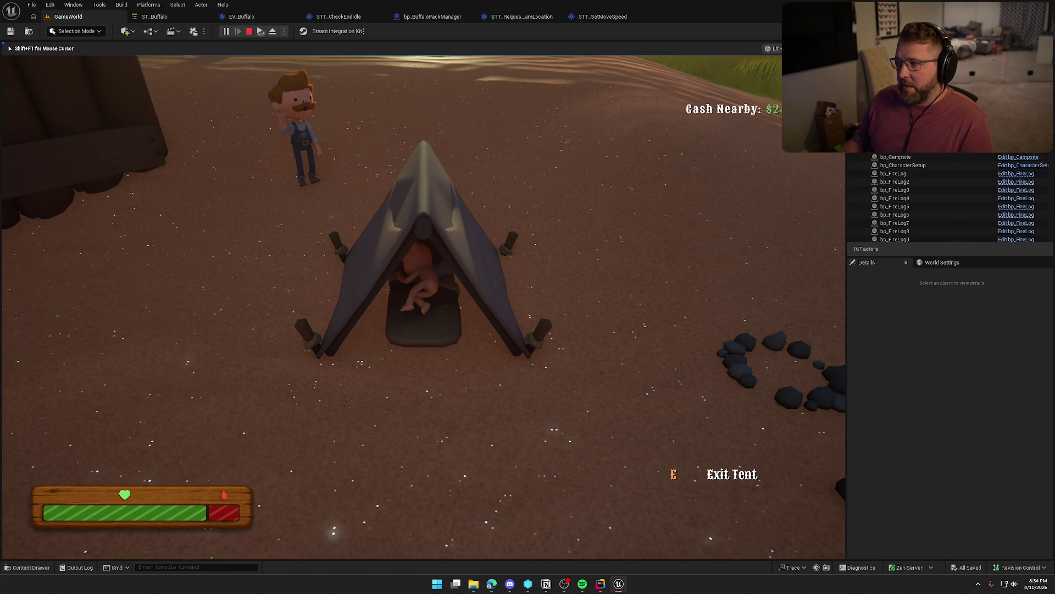
{"action": "key", "text": "e"}
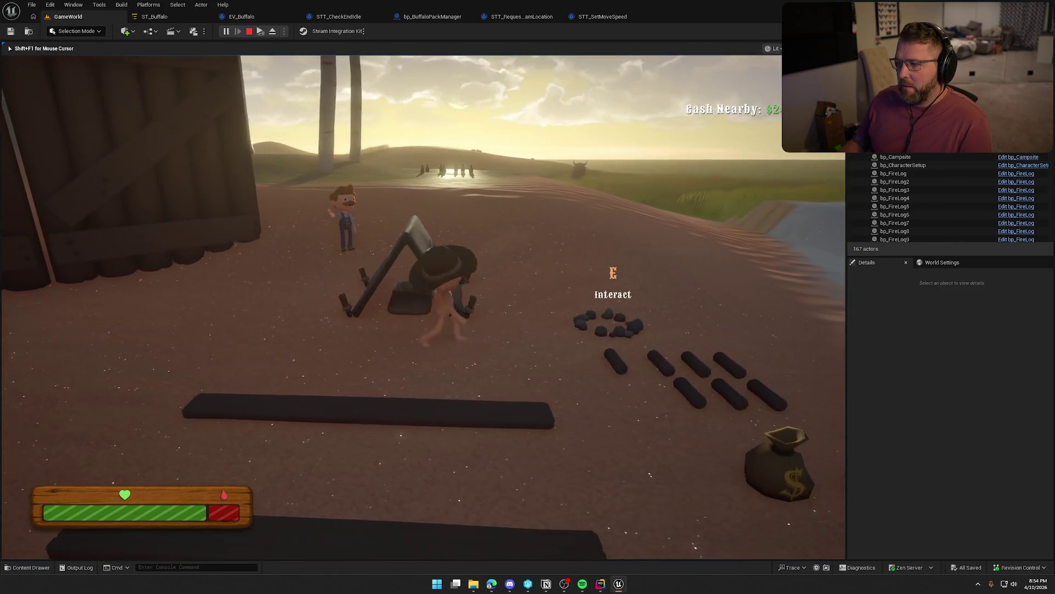
{"action": "key", "text": "shift+w"}
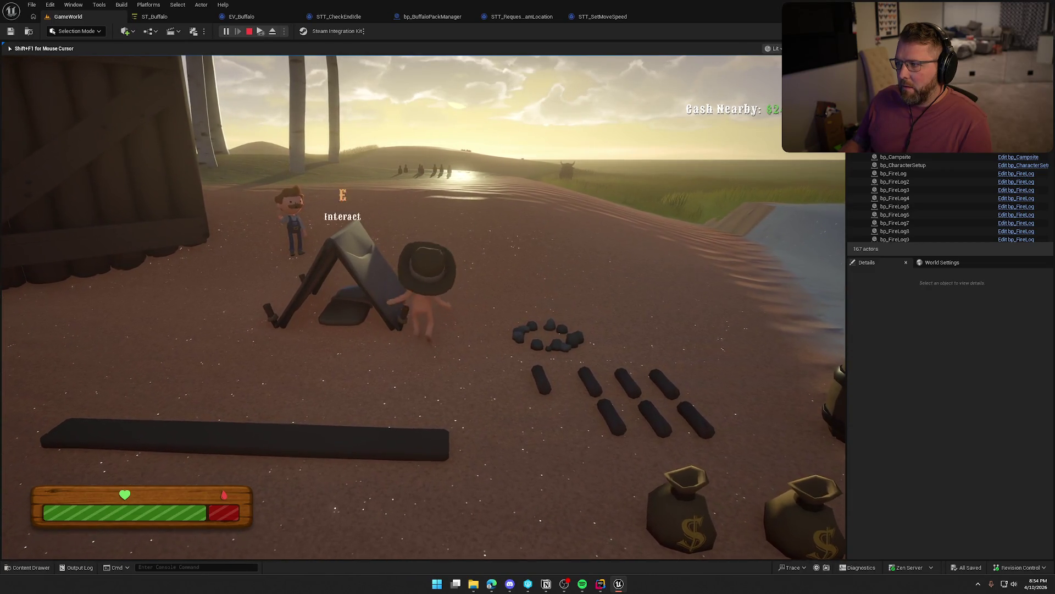
{"action": "key", "text": "w"}
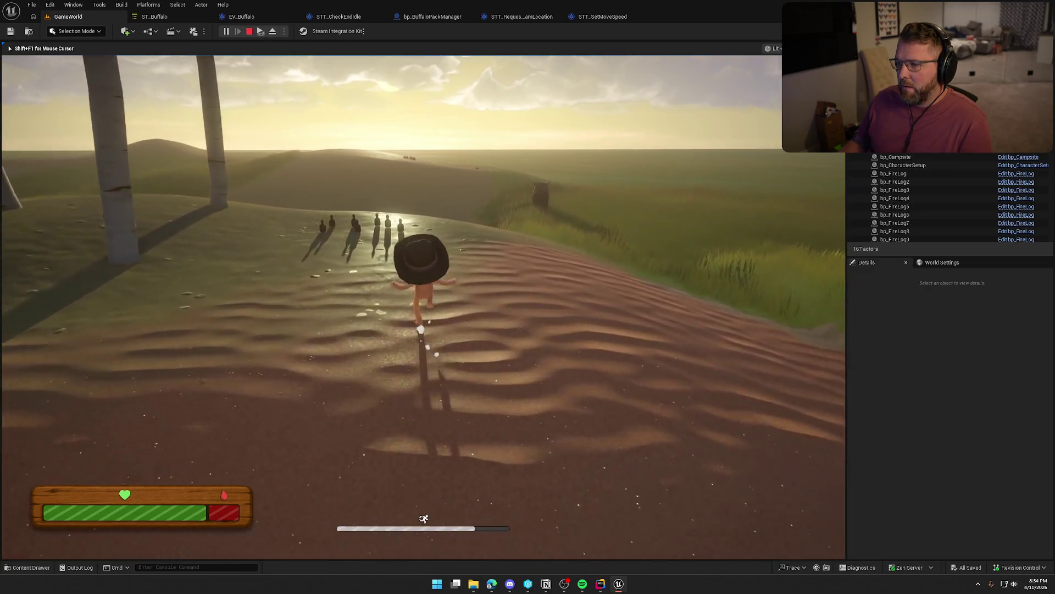
{"action": "key", "text": "w"}
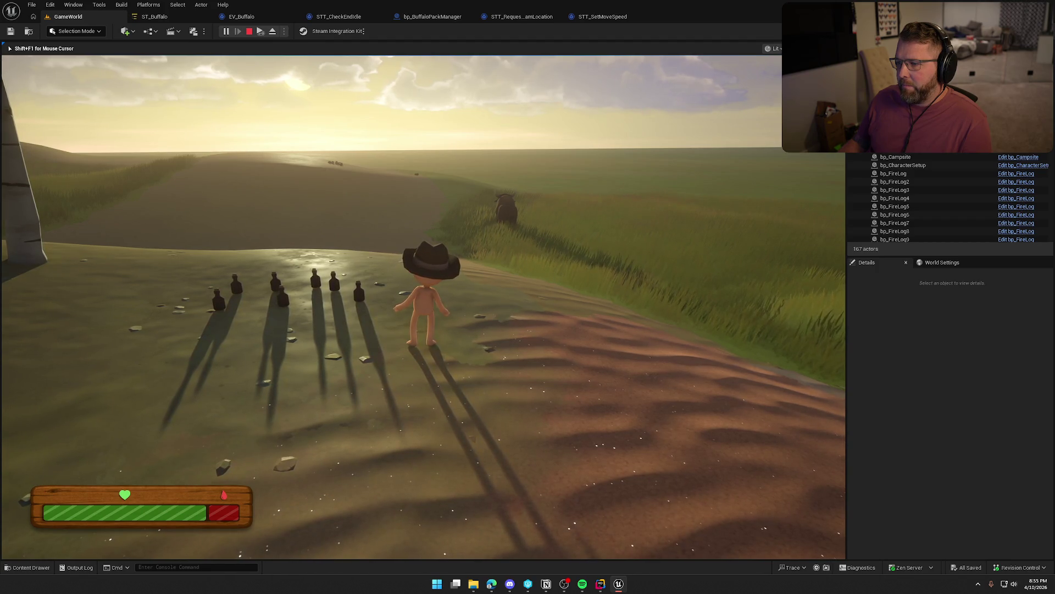
{"action": "key", "text": "a"}
{"action": "key", "text": "s"}
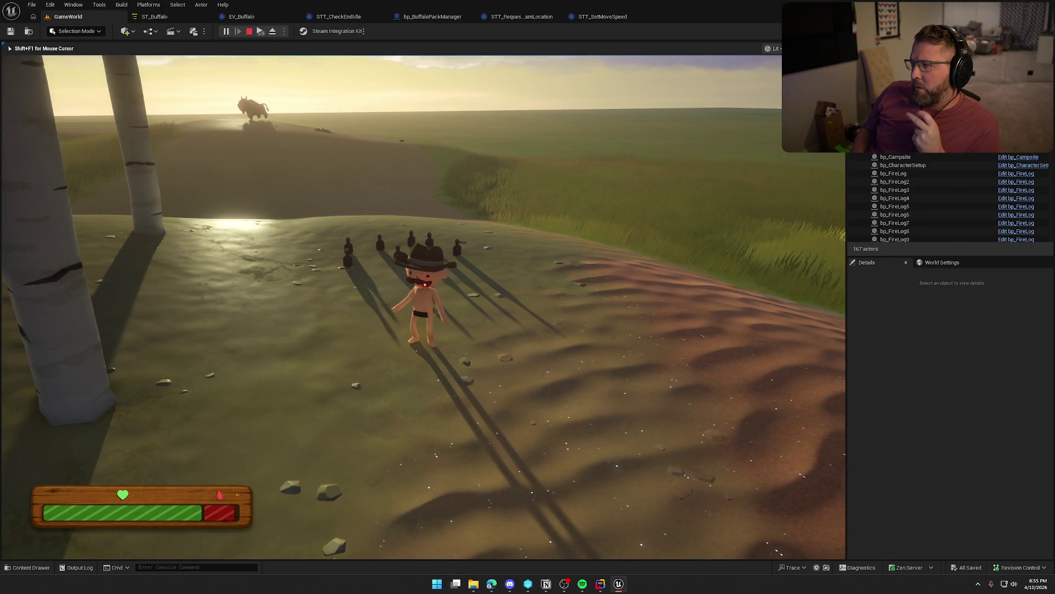
{"action": "mouse_move", "coordinate": [528, 297]}
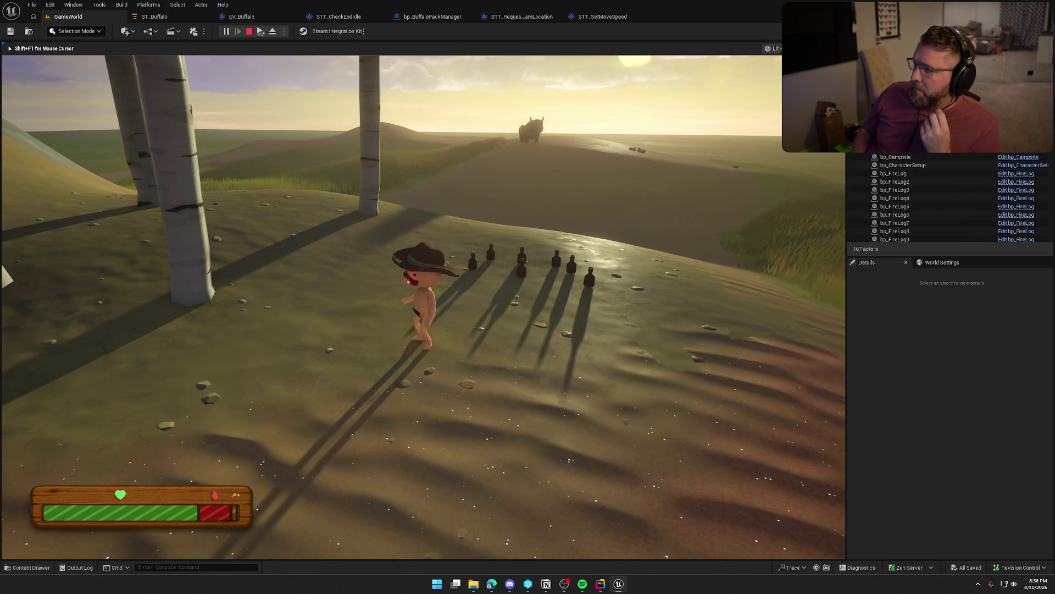
{"action": "mouse_move", "coordinate": [423, 307]}
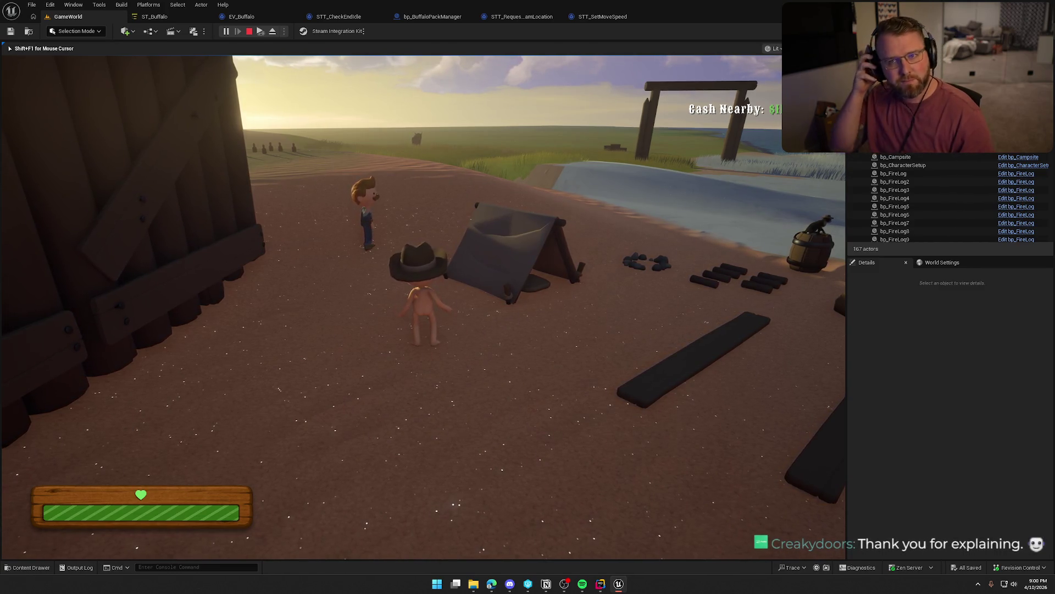
Run over the dune into the Summit of Regret and on toward the distant buffalo.
{"action": "key", "text": "w"}
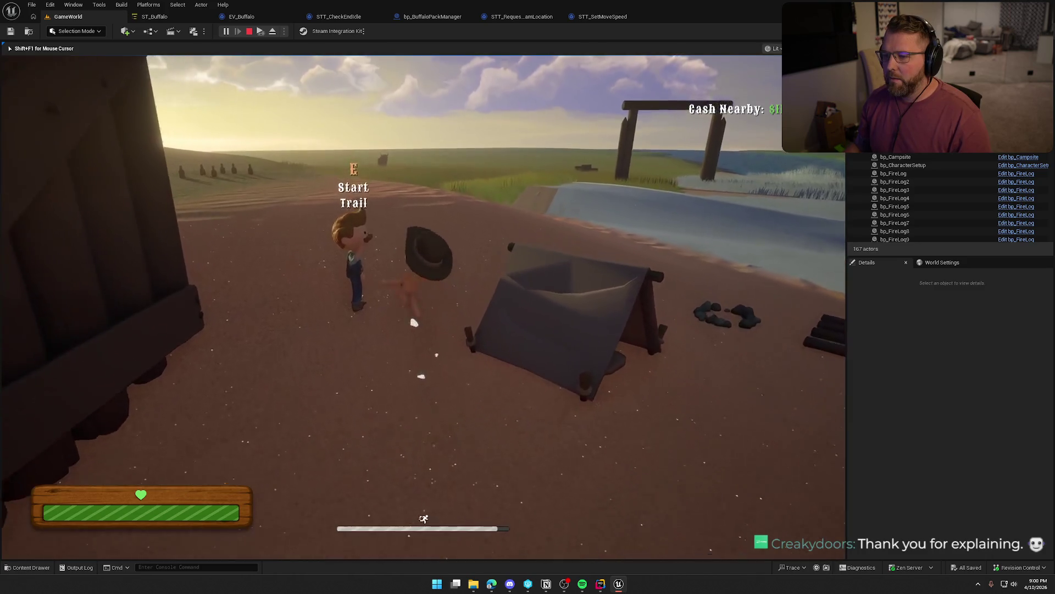
{"action": "key", "text": "w"}
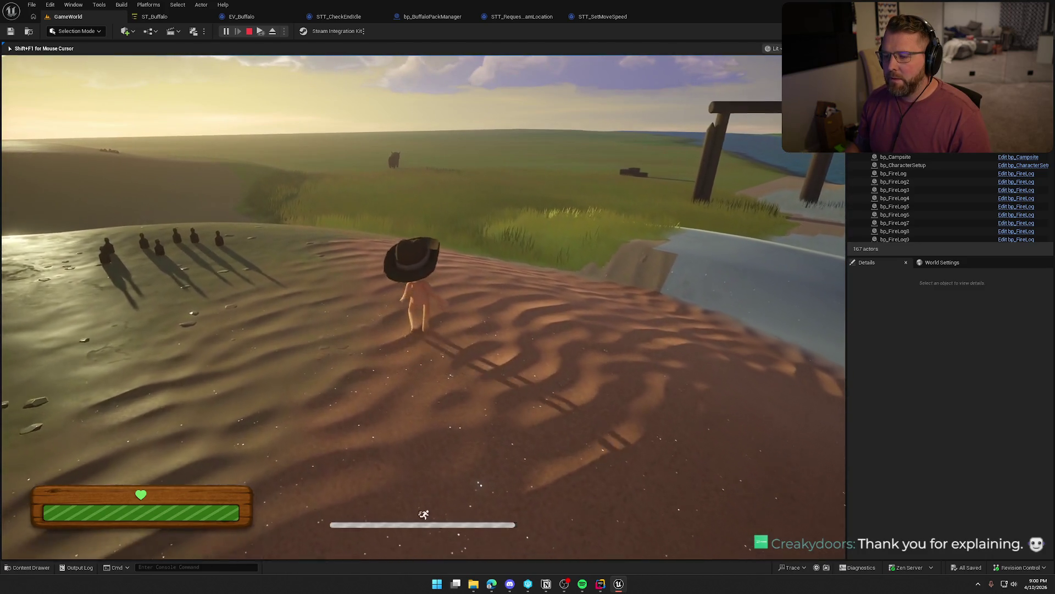
{"action": "key", "text": "w"}
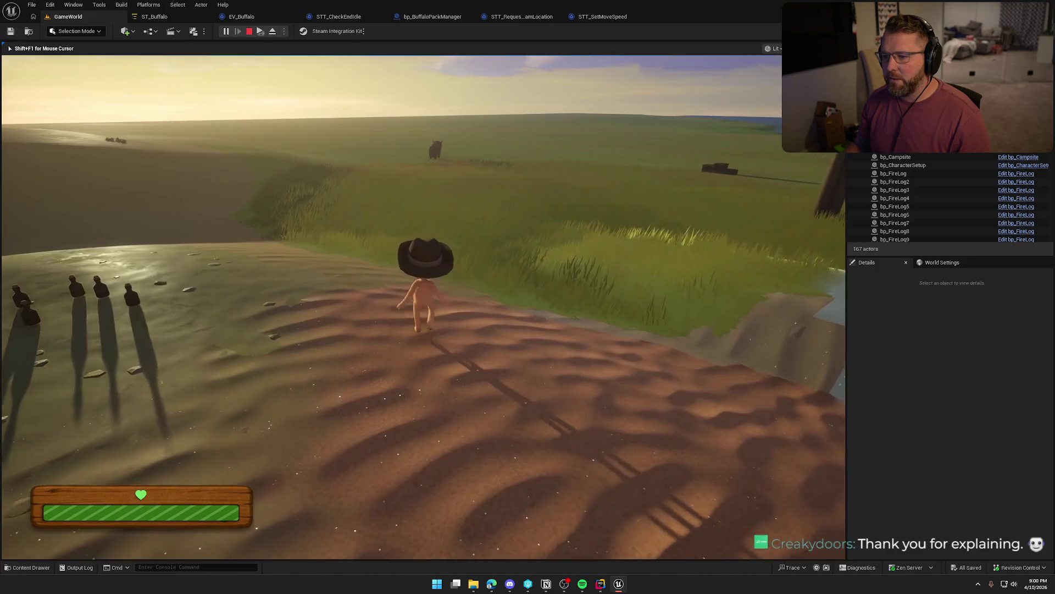
{"action": "key", "text": "w"}
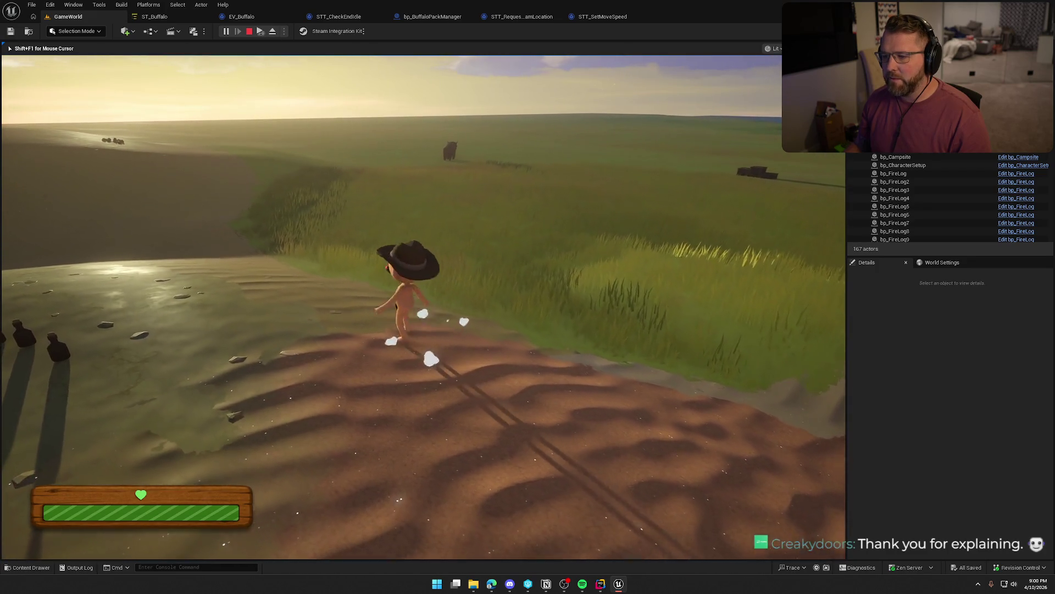
{"action": "key", "text": "w"}
{"action": "key", "text": "d"}
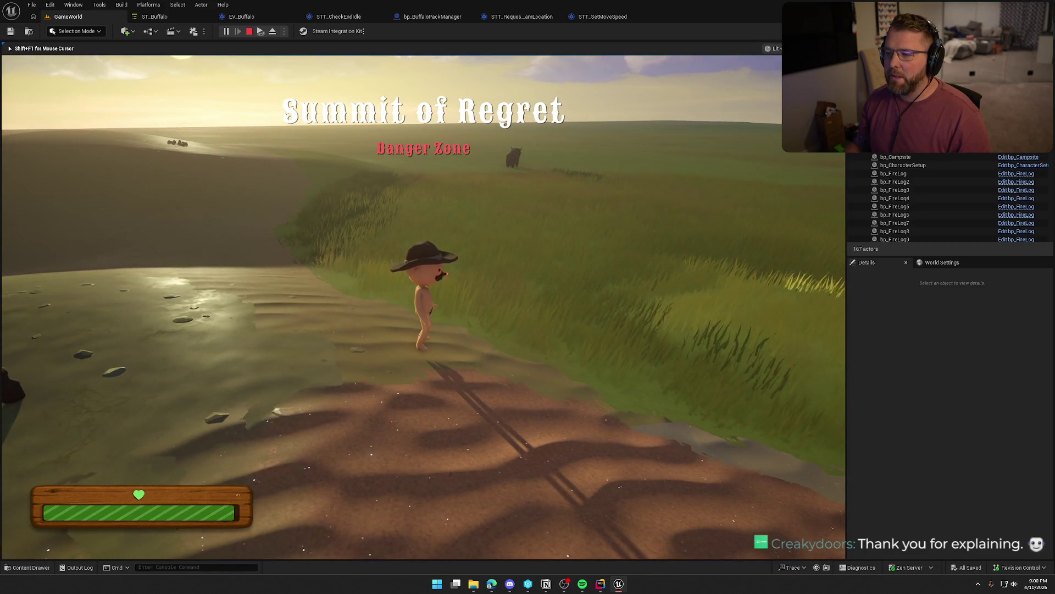
{"action": "key", "text": "w"}
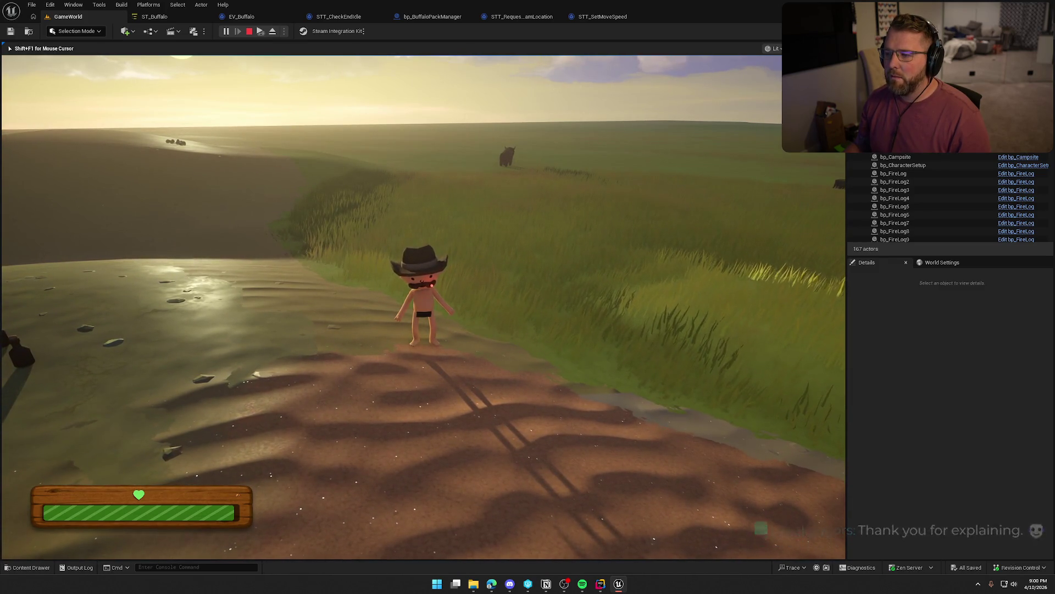
{"action": "key", "text": "d"}
{"action": "key", "text": "w"}
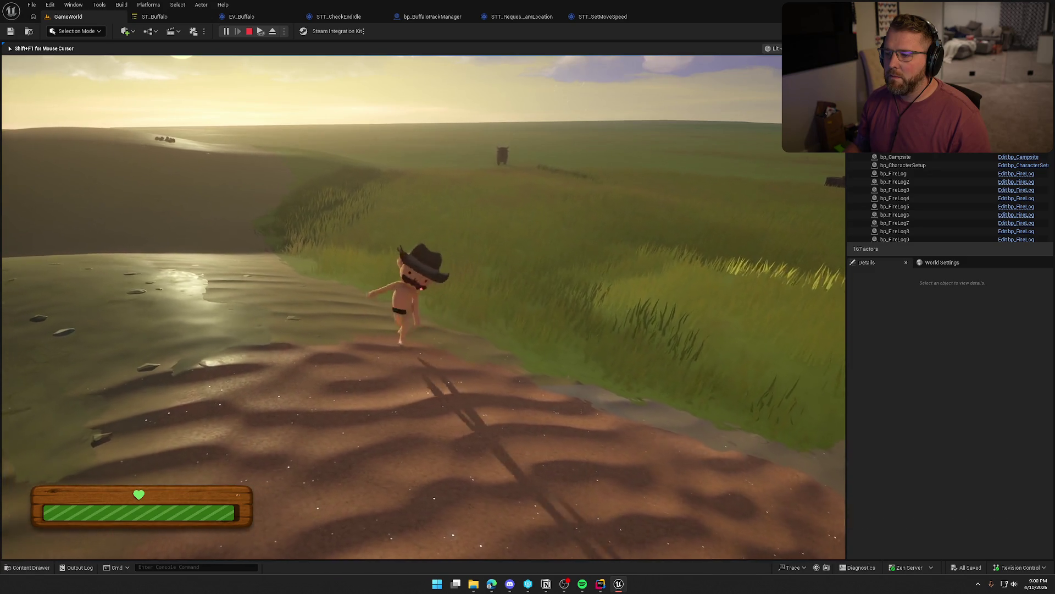
{"action": "key", "text": "shift"}
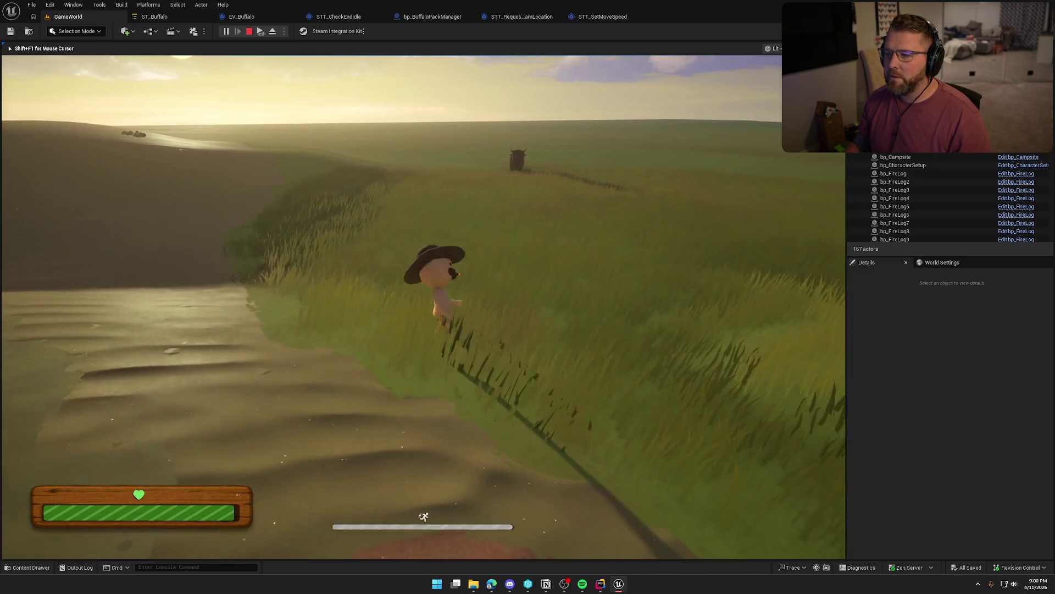
Run back to the Lobby Trading Post, rest in the tent, then sprint toward the tree stump.
{"action": "key", "text": "s"}
{"action": "key", "text": "a"}
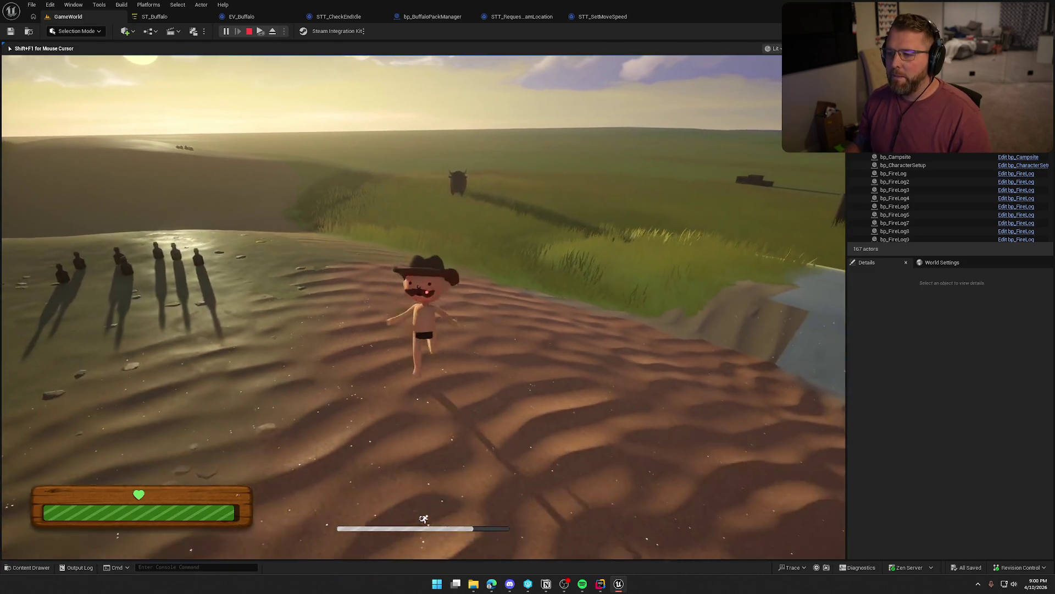
{"action": "key", "text": "w"}
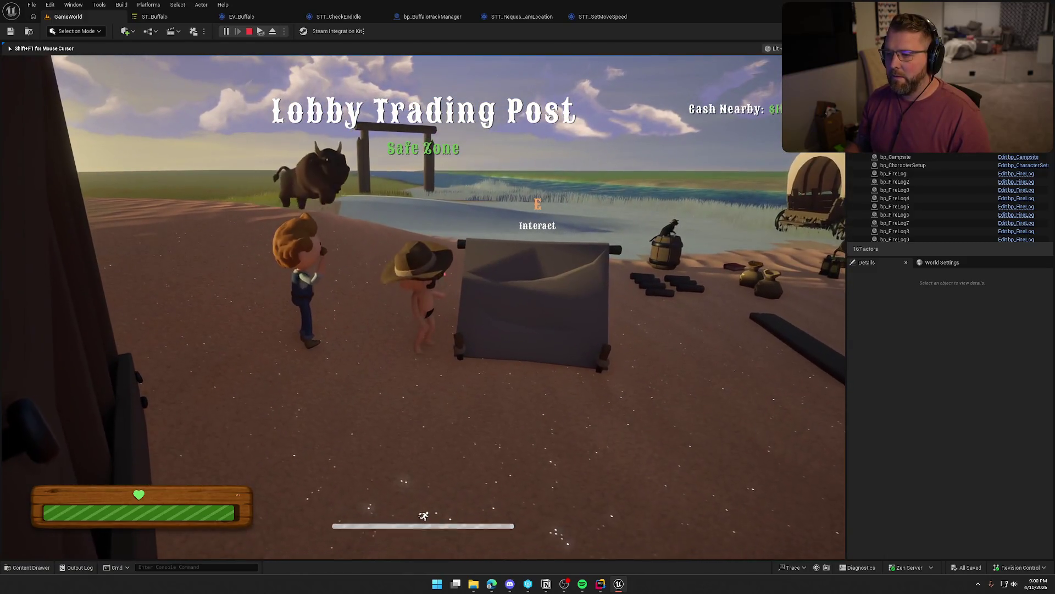
{"action": "key", "text": "e"}
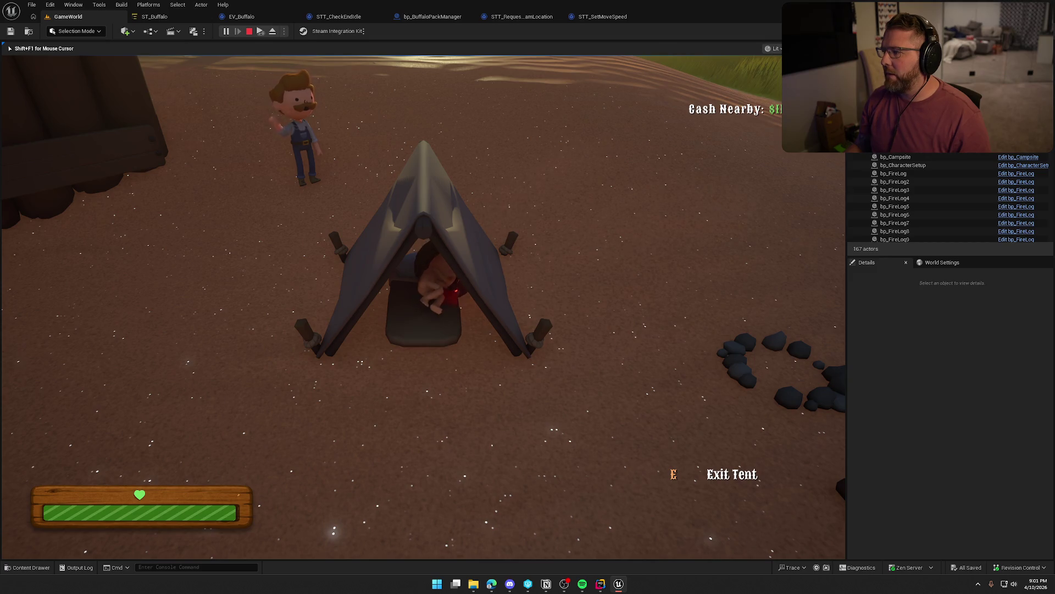
{"action": "key", "text": "e"}
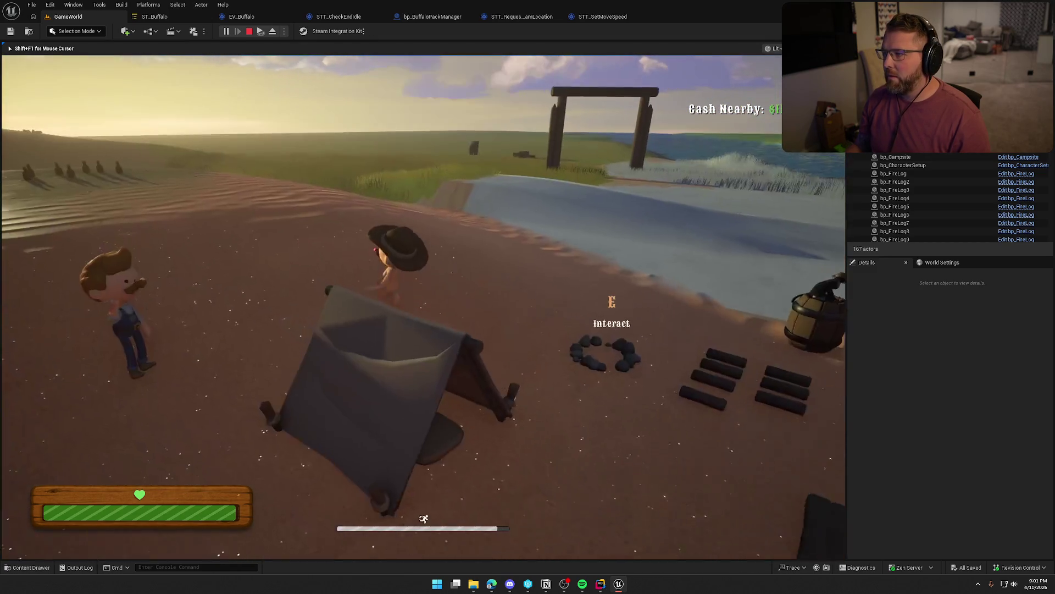
{"action": "key", "text": "w"}
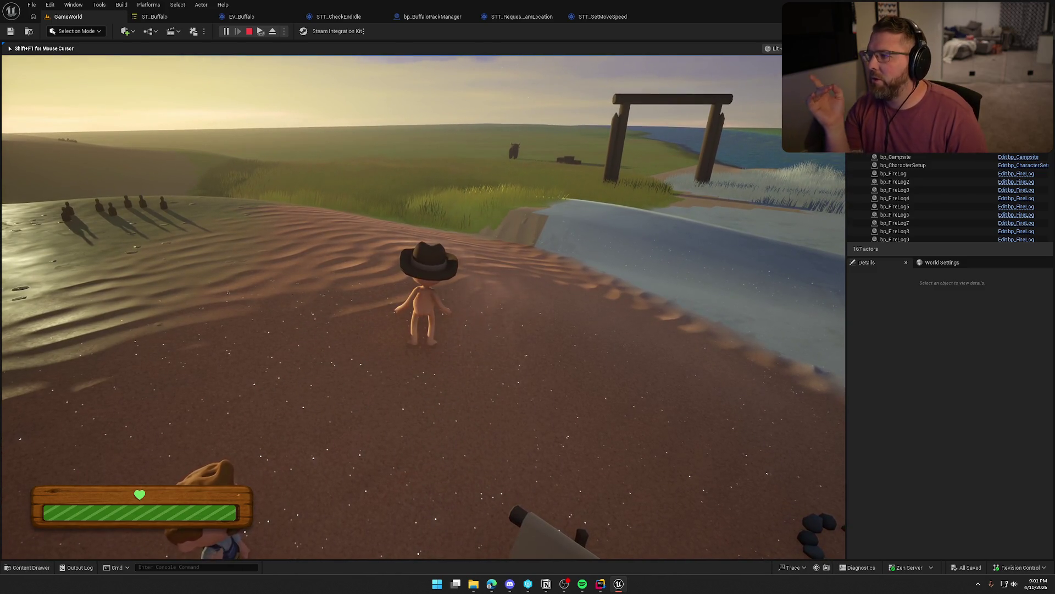
{"action": "key", "text": "s"}
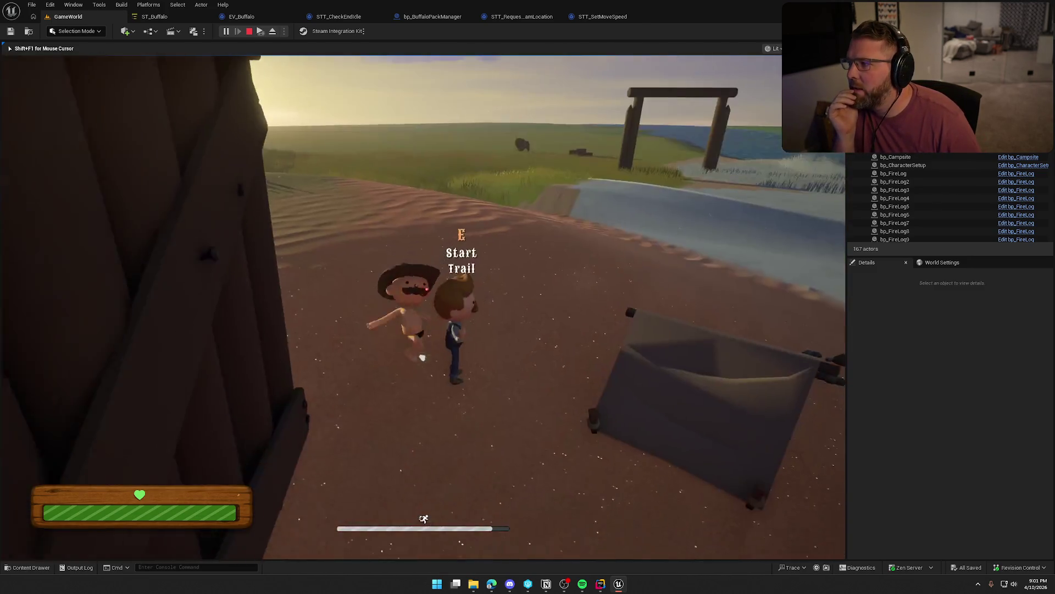
{"action": "key", "text": "s"}
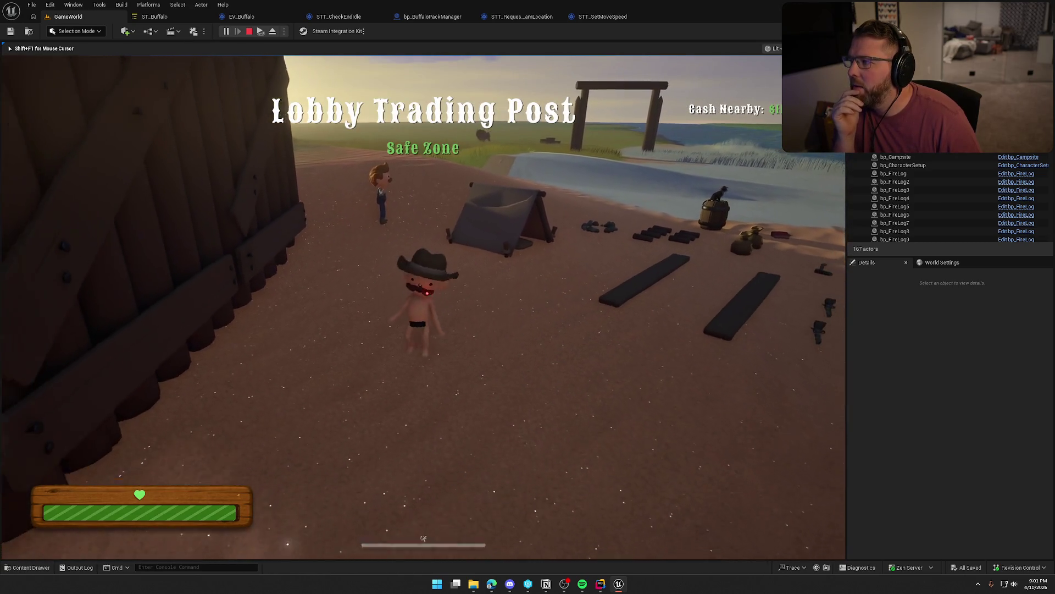
{"action": "key", "text": "shift+w"}
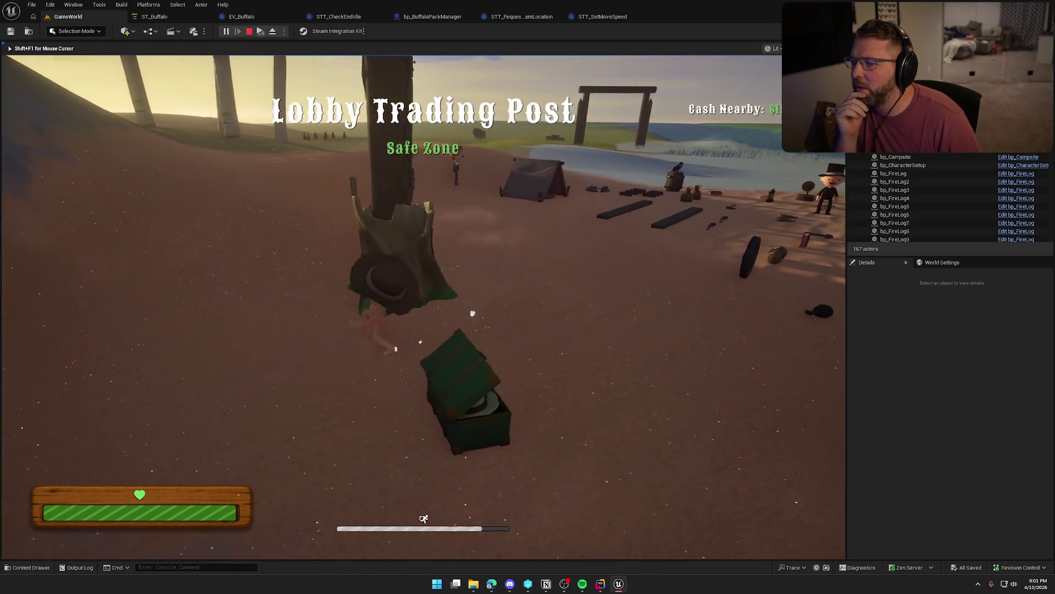
Walk up to the tree stump, then press Esc to stop the play session.
{"action": "key", "text": "w"}
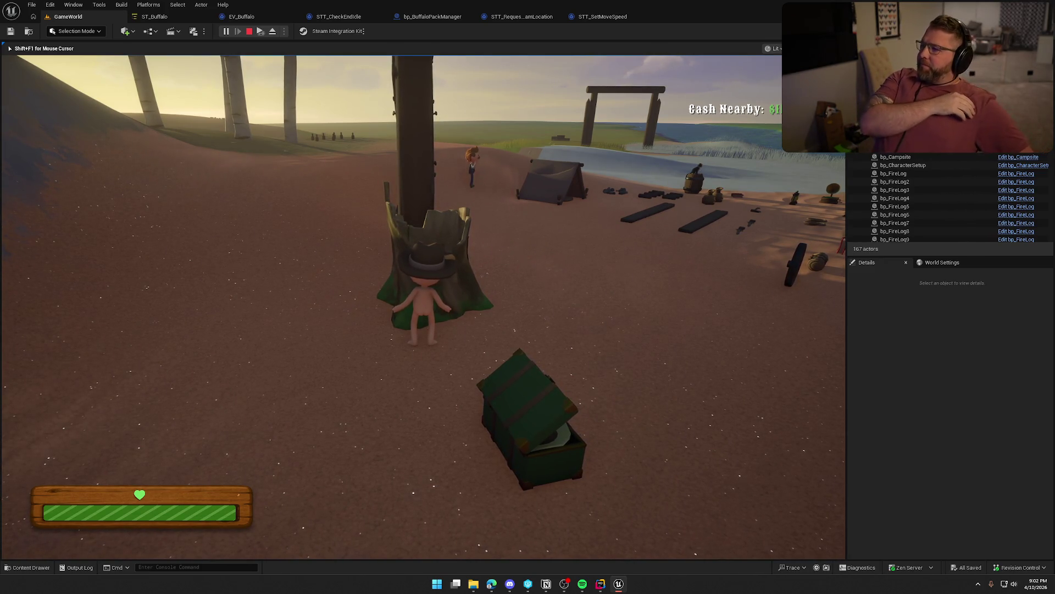
{"action": "key", "text": "Escape"}
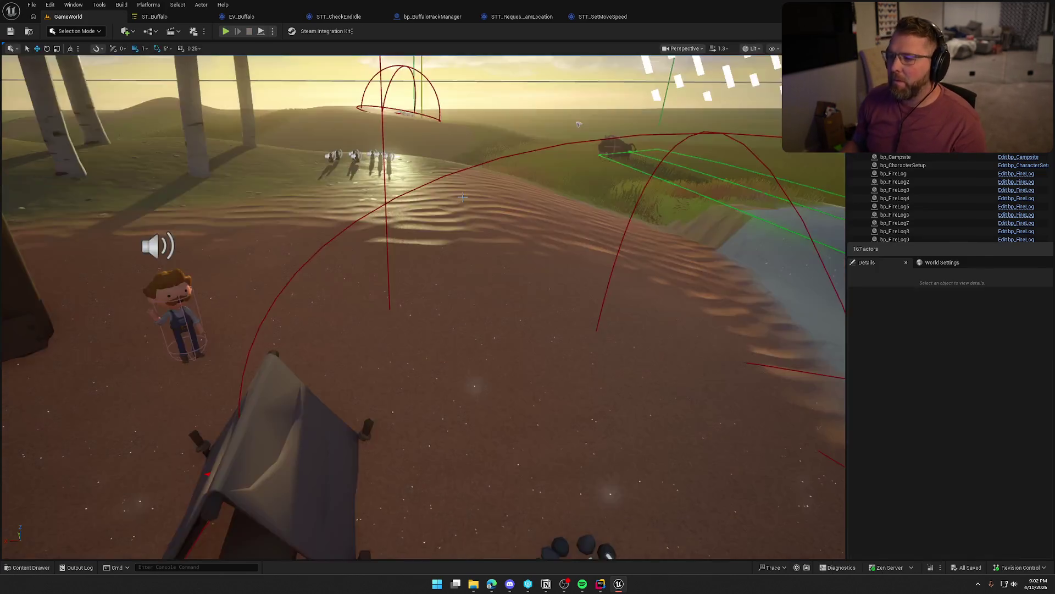
Alt-drag the buffalo to create a third copy, deselect it, and start a play-test.
{"action": "mouse_move", "coordinate": [463, 197]}
{"action": "left_mouse_down"}
{"action": "mouse_move", "coordinate": [463, 162]}
{"action": "mouse_move", "coordinate": [446, 248]}
{"action": "left_mouse_up"}
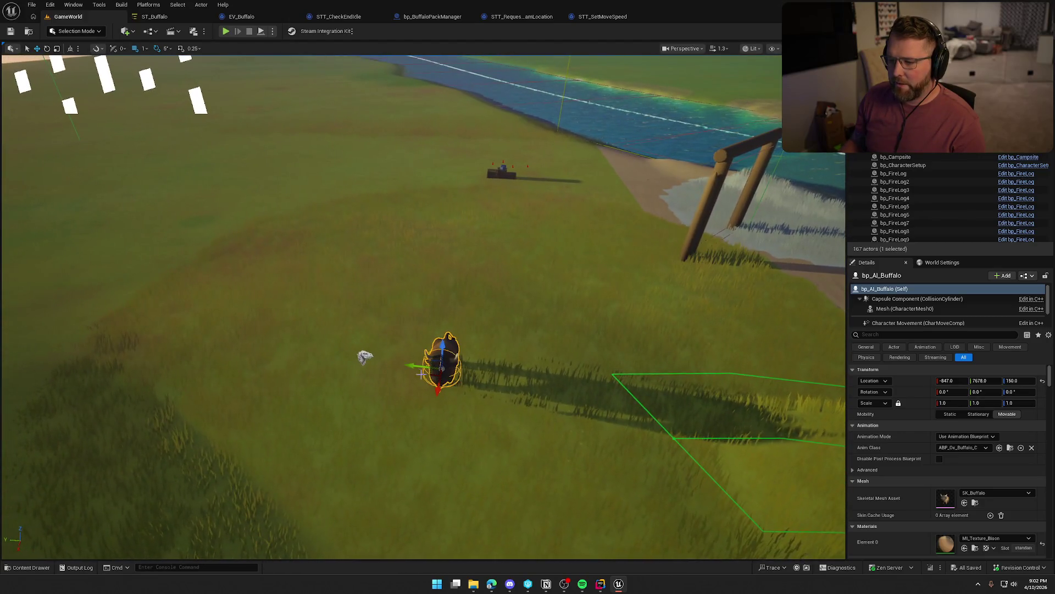
{"action": "left_click_drag", "start_coordinate": [367, 367], "coordinate": [419, 313]}
{"action": "left_click", "coordinate": [484, 326]}
{"action": "left_click_drag", "start_coordinate": [484, 326], "coordinate": [296, 29]}
{"action": "left_click", "coordinate": [225, 31]}
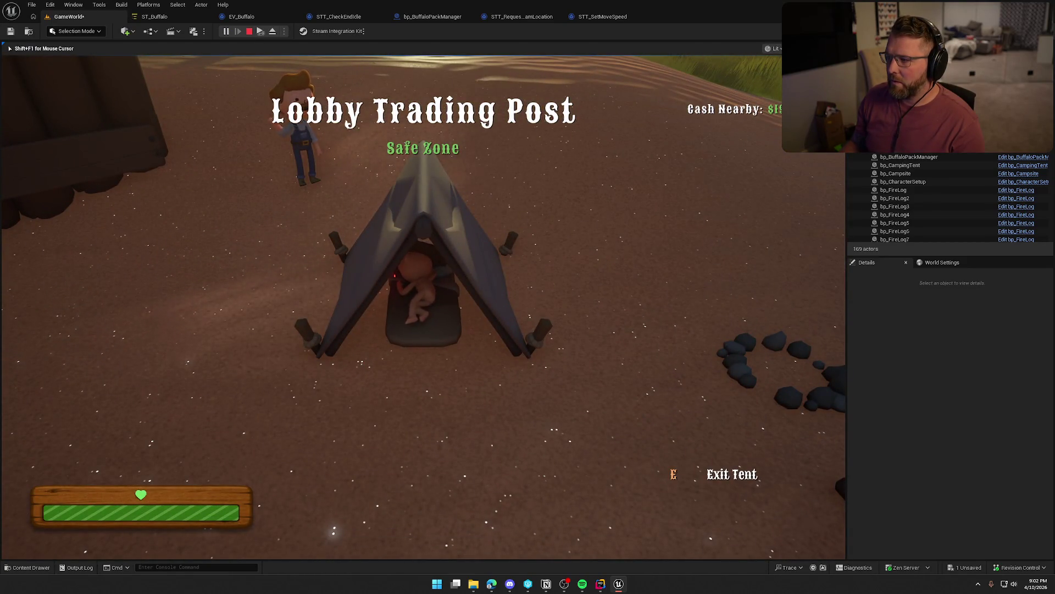
Leave the tent and run the character past the stump and across the grass.
{"action": "key", "text": "e"}
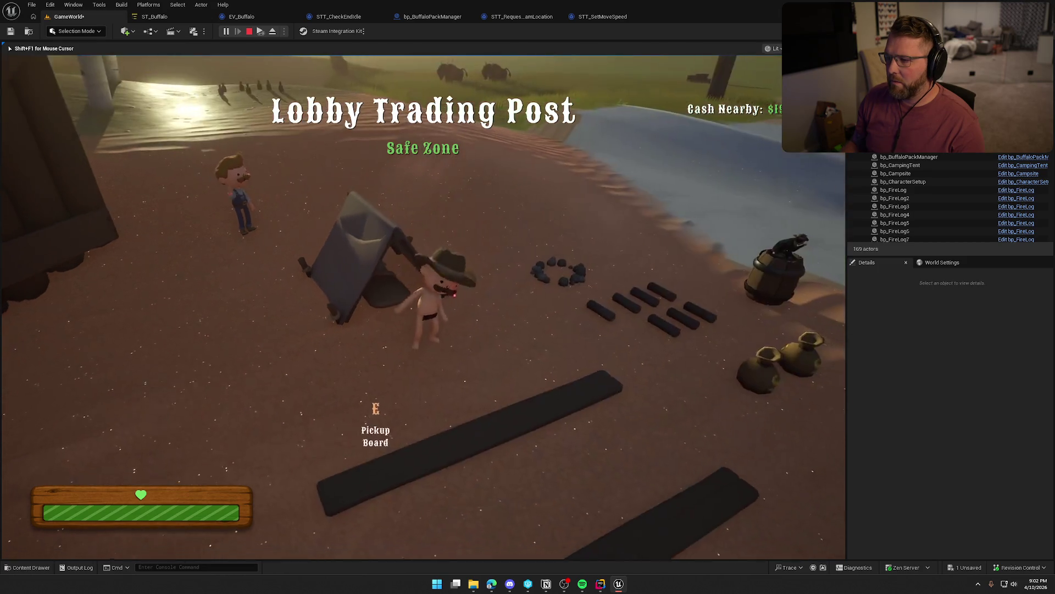
{"action": "key", "text": "shift"}
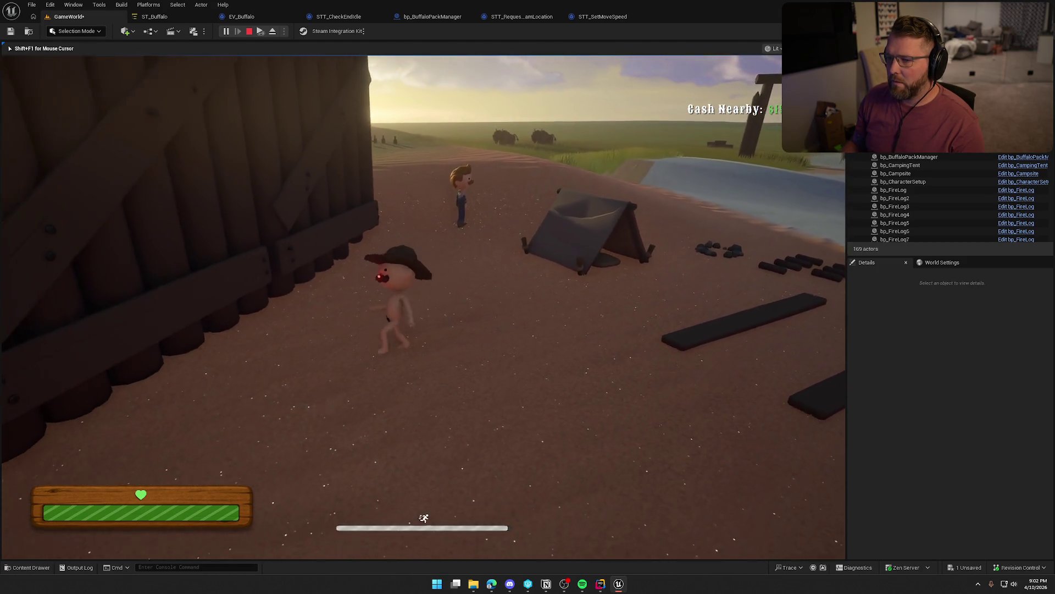
{"action": "key", "text": "w"}
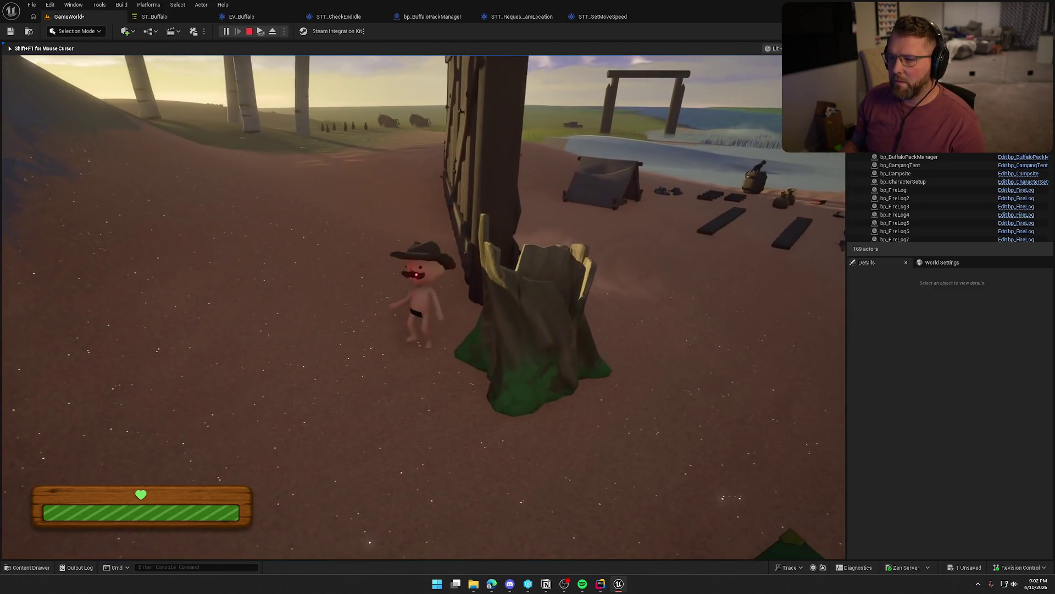
{"action": "key", "text": "shift"}
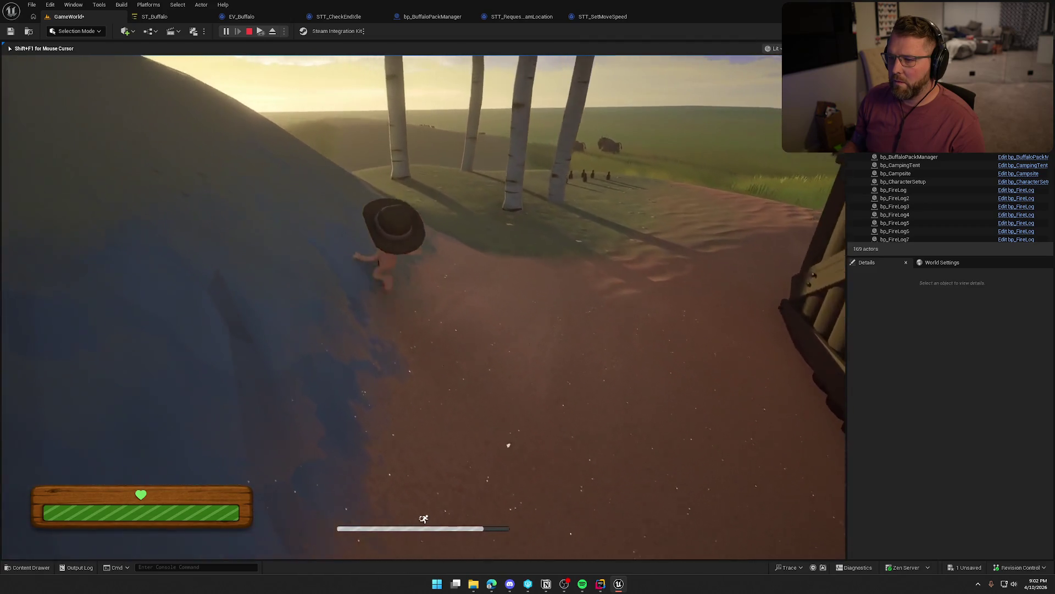
{"action": "key", "text": "a"}
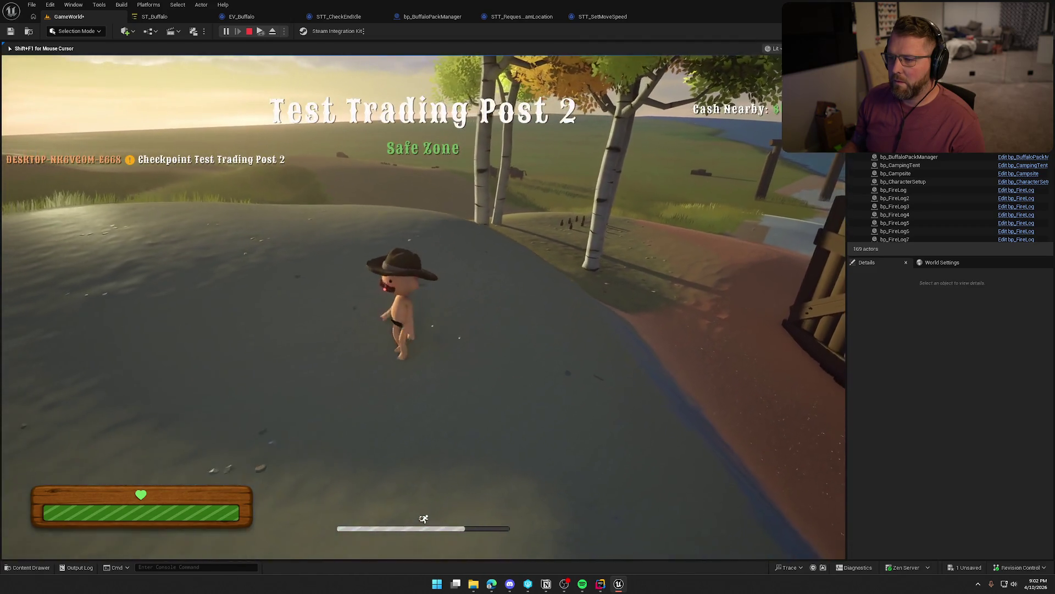
Sprint up the hill, end the play session, and select the right-hand buffalo.
{"action": "key", "text": "w"}
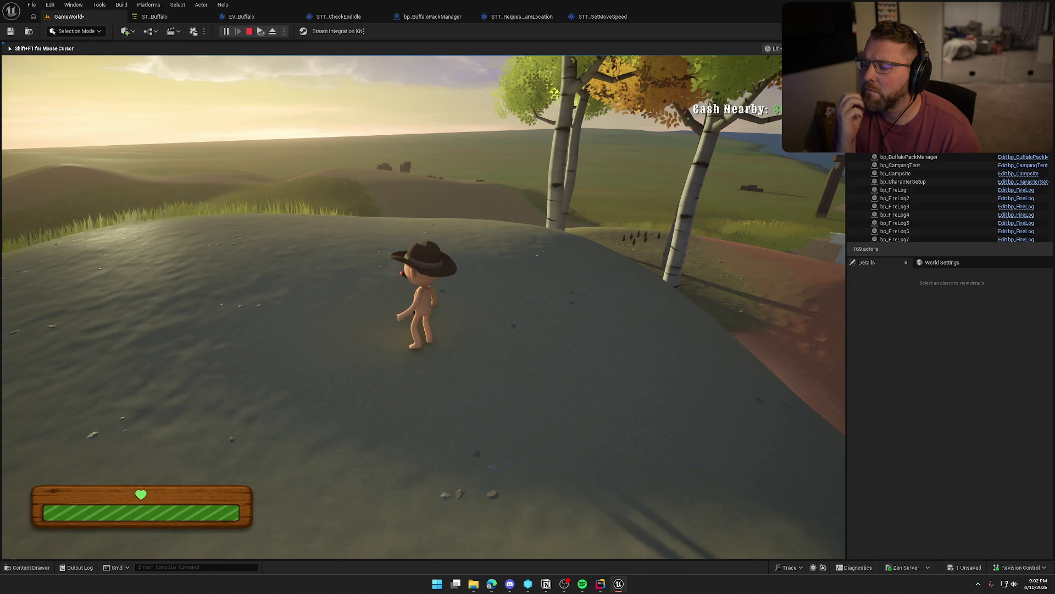
{"action": "key", "text": "shift+w"}
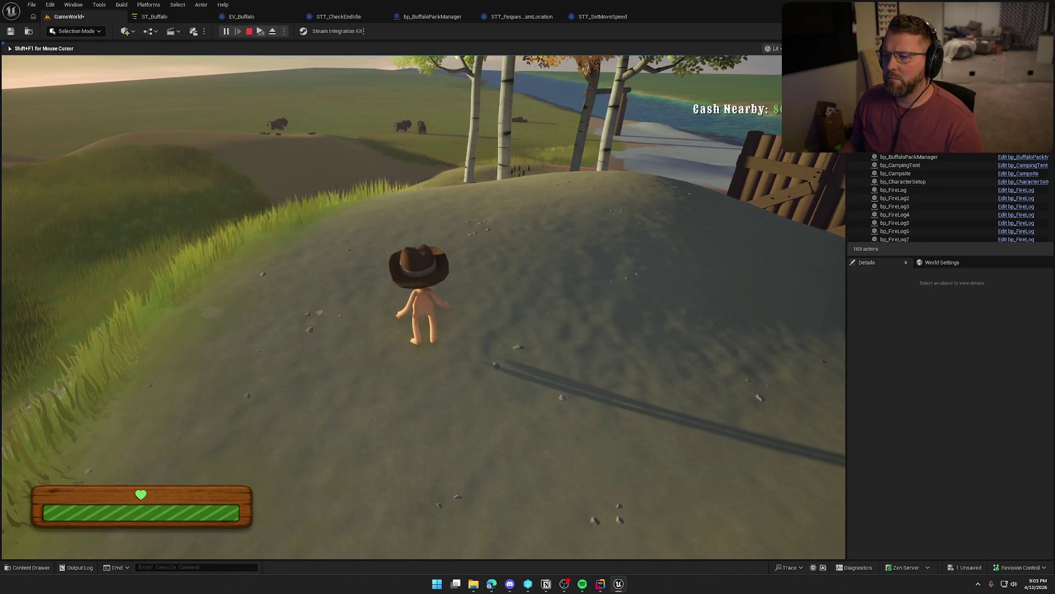
{"action": "key", "text": "Escape"}
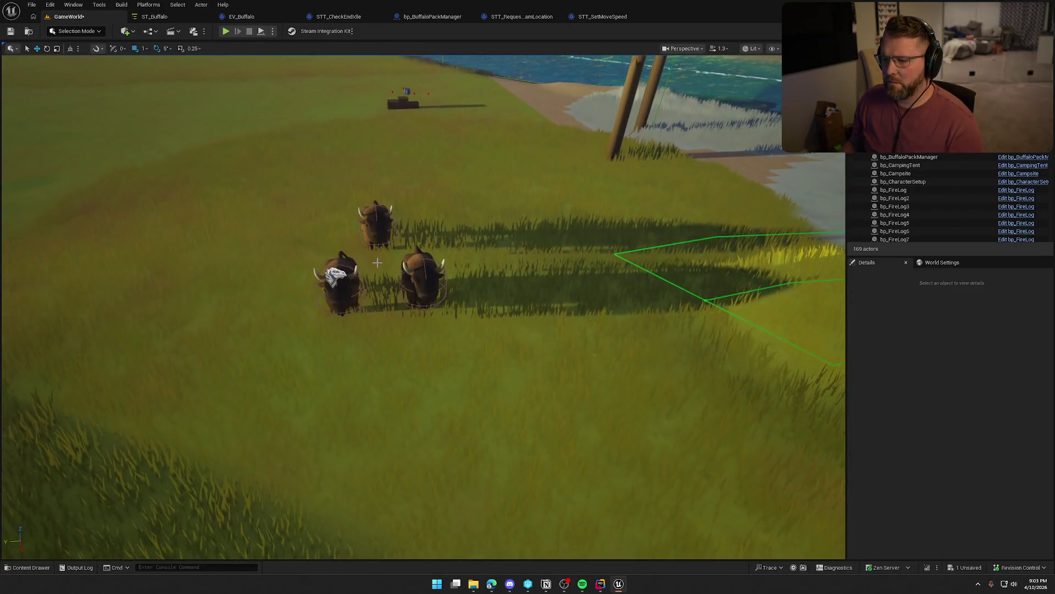
{"action": "left_click", "coordinate": [421, 277]}
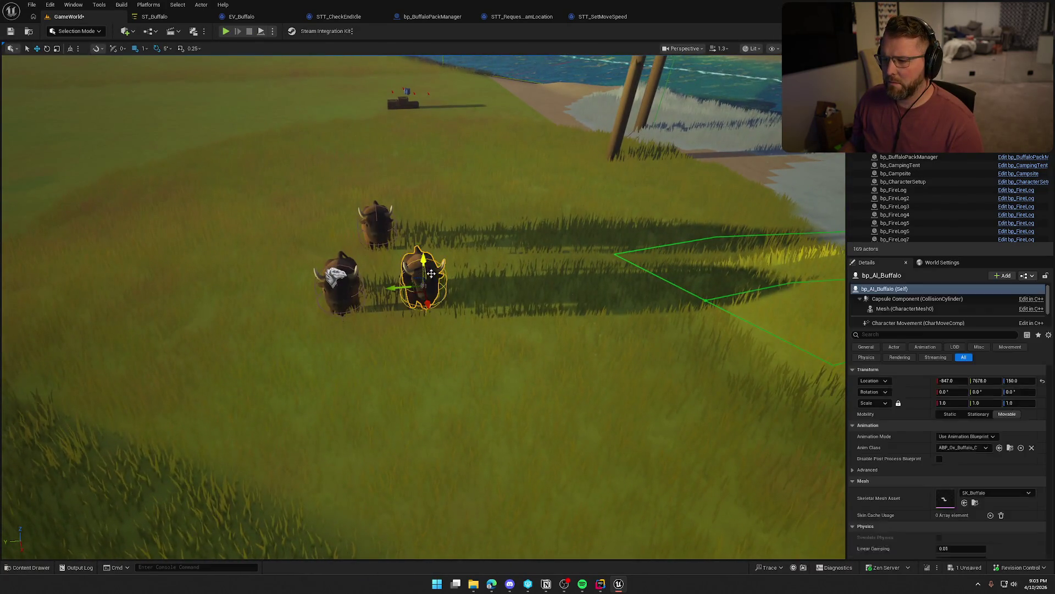
{"action": "scroll", "coordinate": [902, 469], "scroll_direction": "down", "scroll_amount": 10}
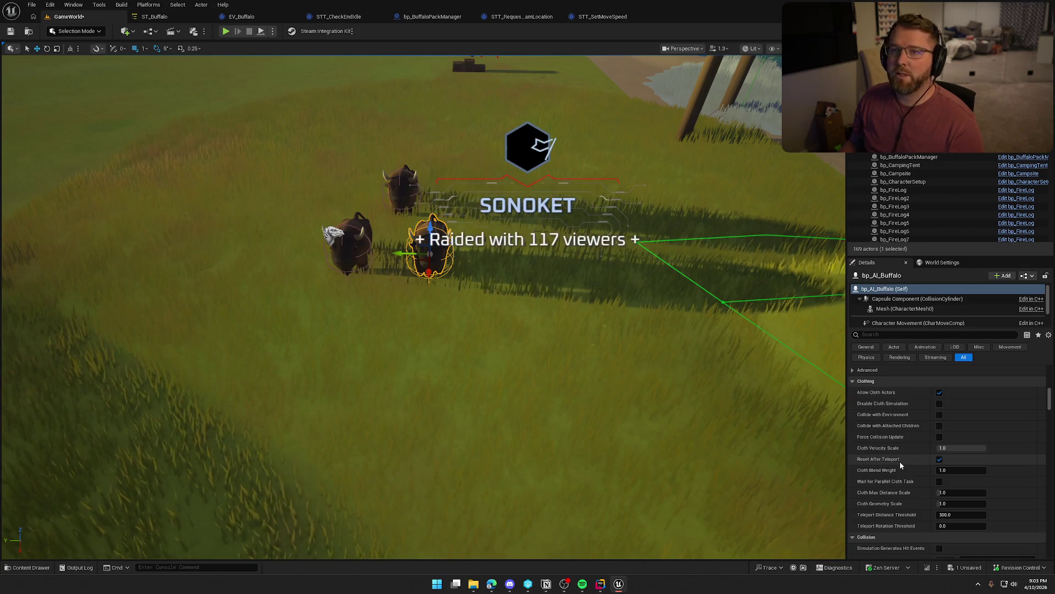
{"action": "scroll", "coordinate": [899, 461], "scroll_direction": "down", "scroll_amount": 2}
{"action": "scroll", "coordinate": [897, 489], "scroll_direction": "down", "scroll_amount": 5}
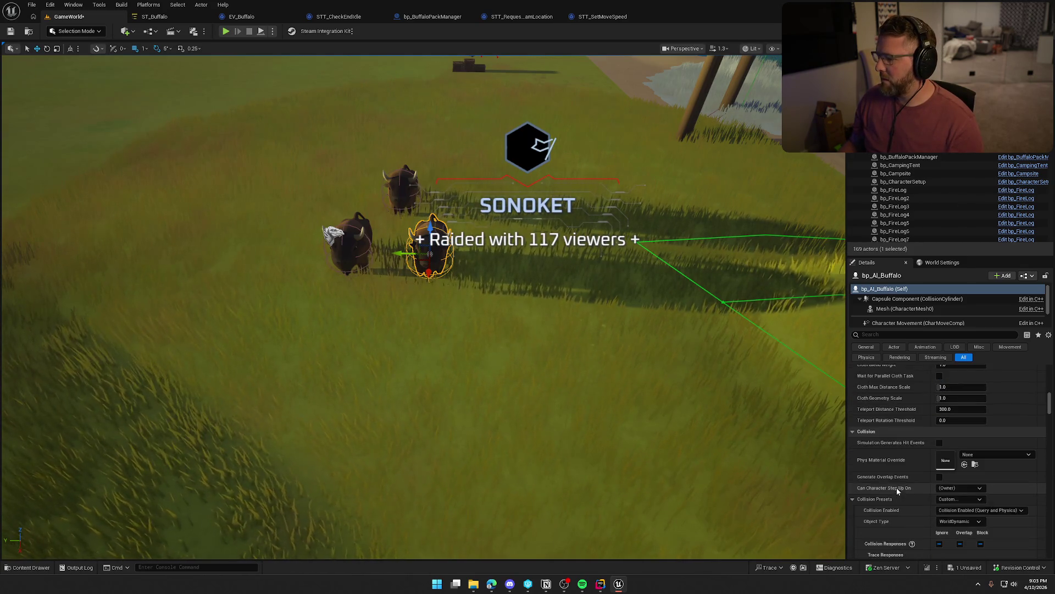
{"action": "scroll", "coordinate": [897, 478], "scroll_direction": "down", "scroll_amount": 10}
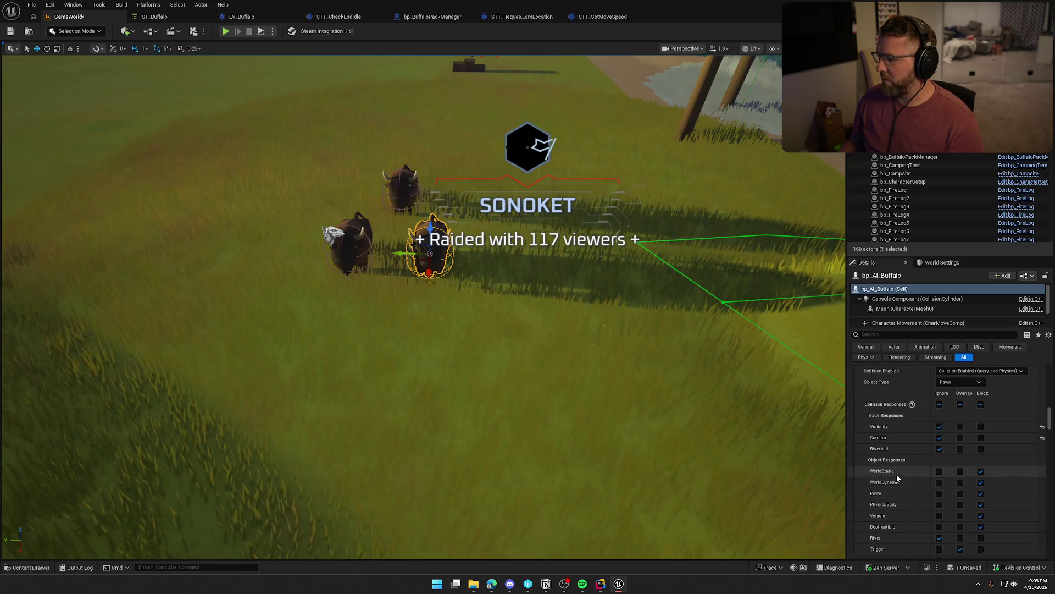
{"action": "left_click", "coordinate": [890, 335]}
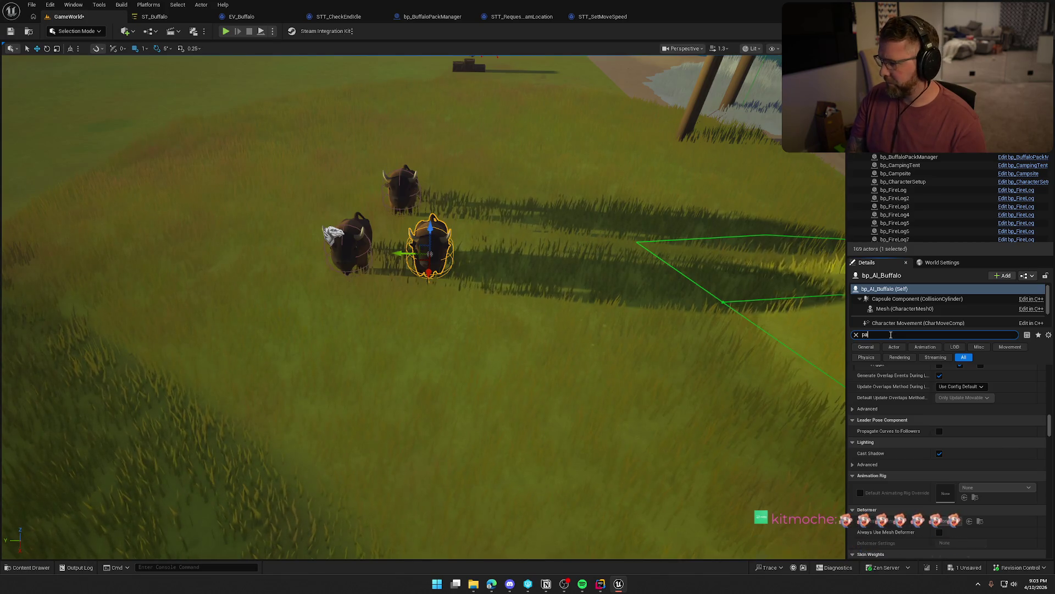
{"action": "type", "text": "man"}
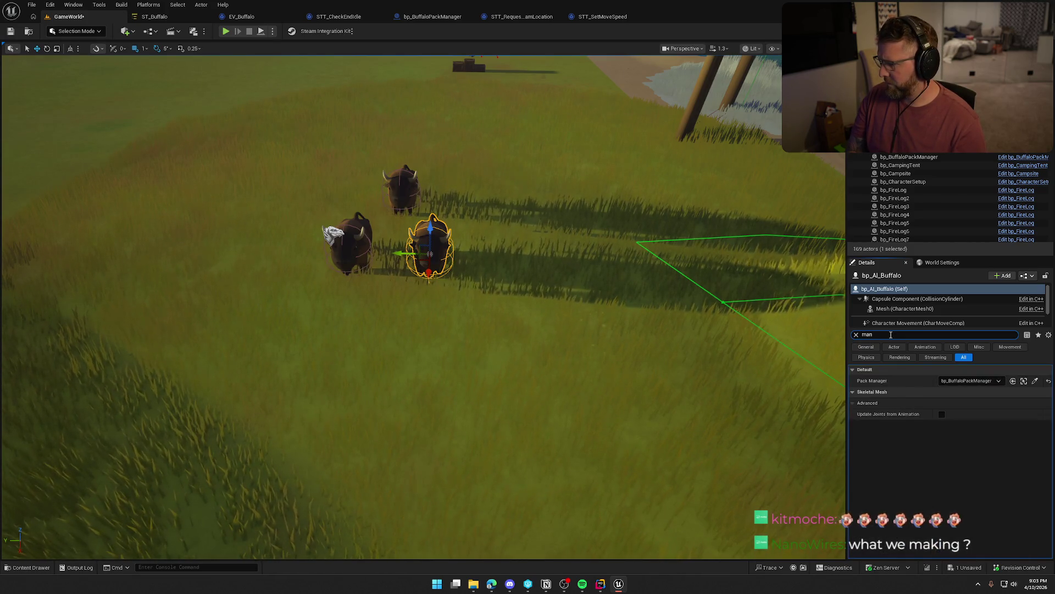
{"action": "key", "text": "BackSpace"}
{"action": "key", "text": "BackSpace"}
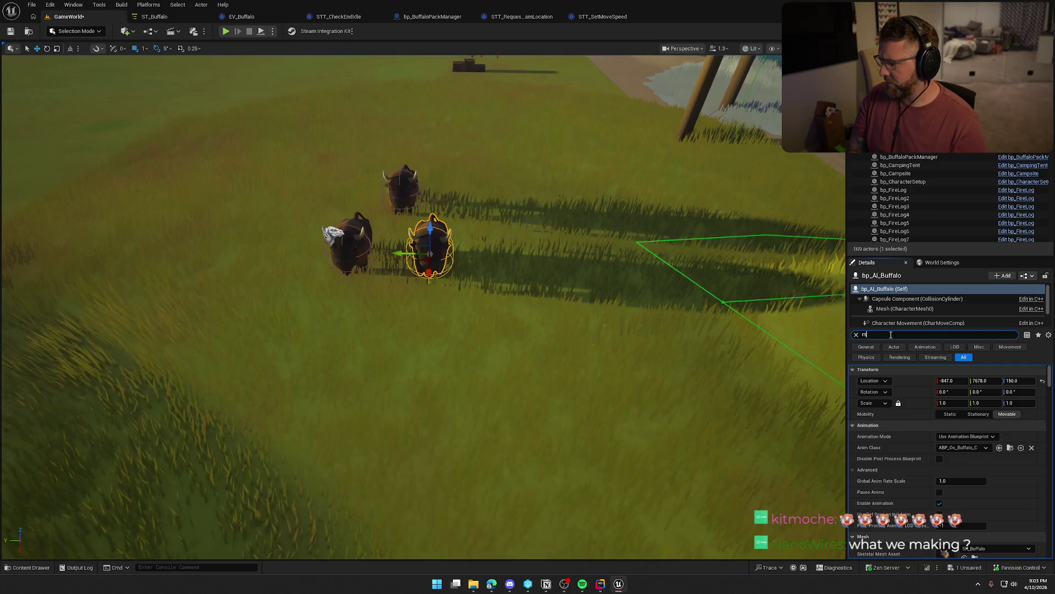
{"action": "type", "text": "a"}
{"action": "key", "text": "BackSpace"}
{"action": "key", "text": "BackSpace"}
{"action": "type", "text": "default"}
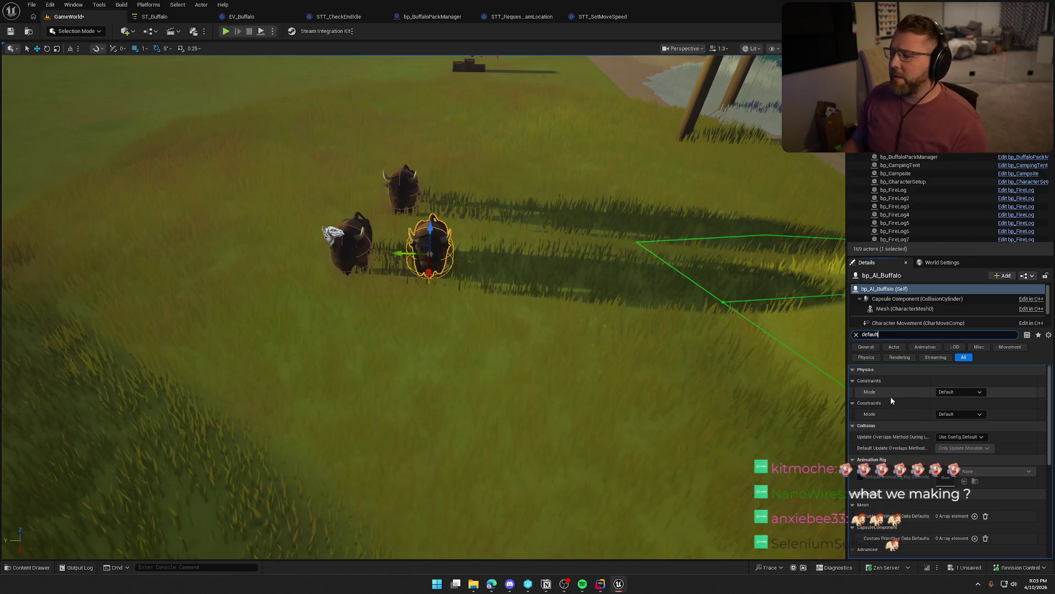
{"action": "scroll", "coordinate": [897, 403], "scroll_direction": "down", "scroll_amount": 5}
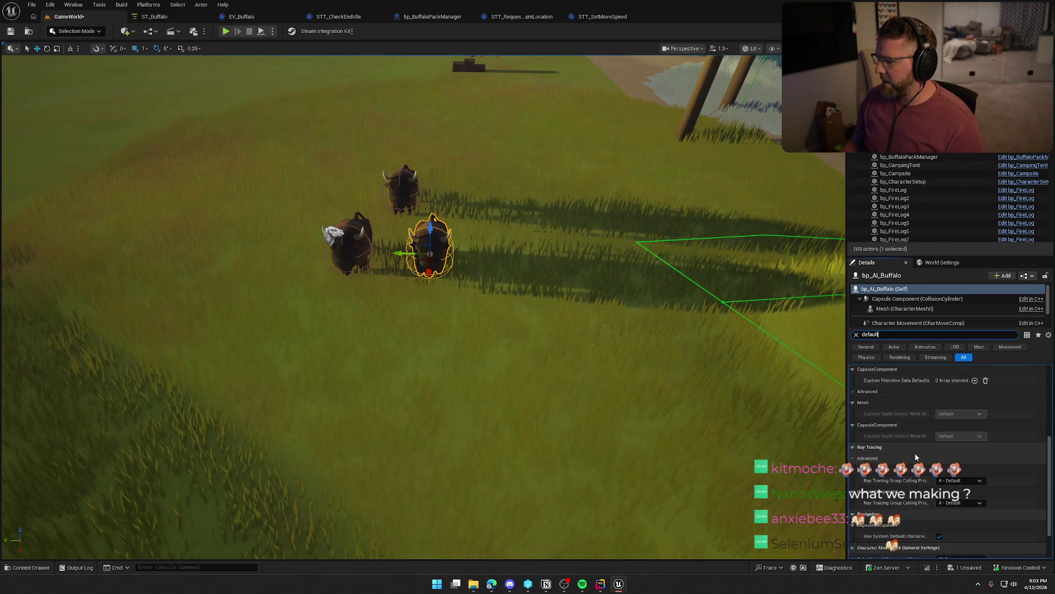
{"action": "scroll", "coordinate": [915, 456], "scroll_direction": "down", "scroll_amount": 2}
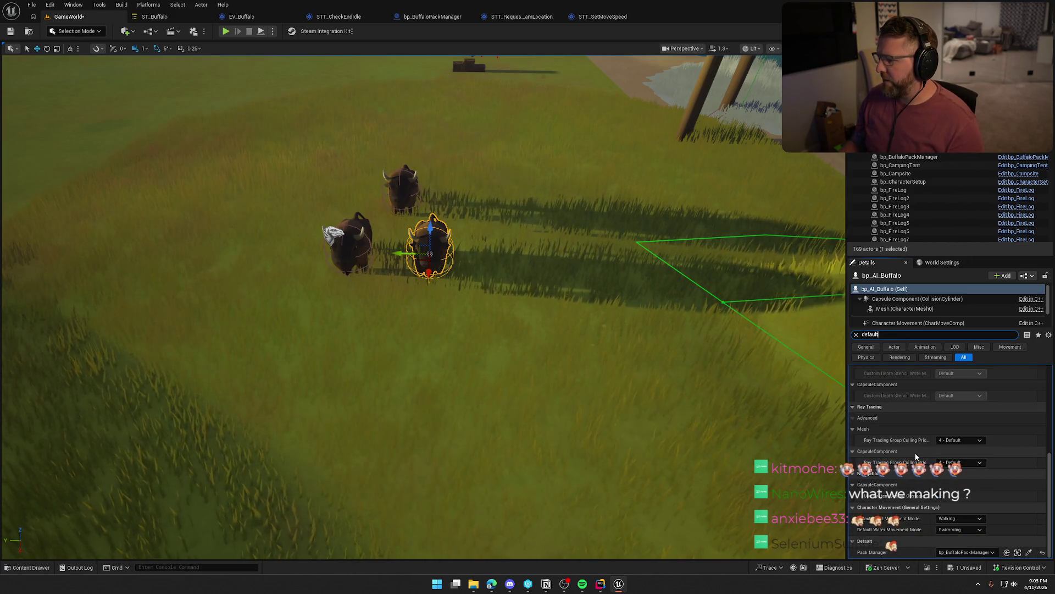
{"action": "left_click", "coordinate": [856, 335]}
{"action": "left_click_drag", "start_coordinate": [652, 307], "coordinate": [605, 264]}
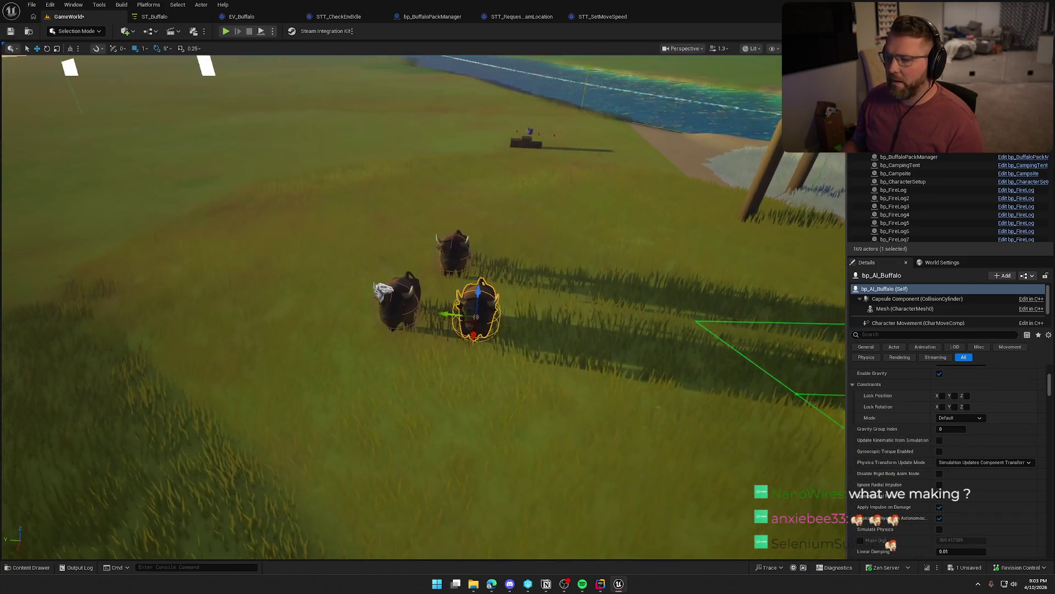
Add slots to bp_BuffaloPackManager's Buffalos array and assign bp_AI_Buffalo2 and bp_AI_Buffalo3.
{"action": "left_click", "coordinate": [383, 290]}
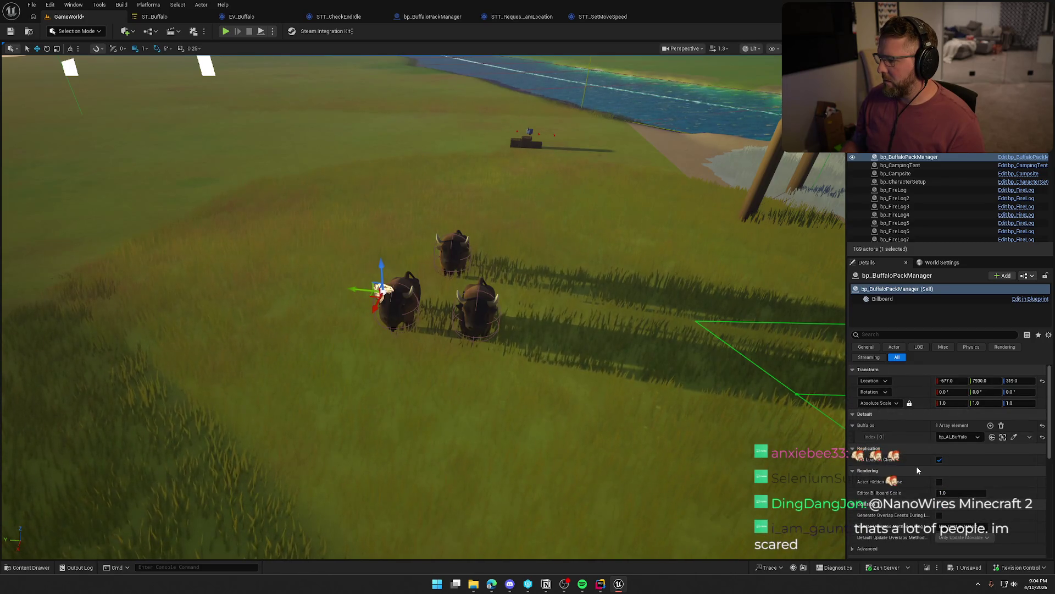
{"action": "left_click", "coordinate": [991, 426]}
{"action": "left_click", "coordinate": [990, 426]}
{"action": "left_click", "coordinate": [969, 448]}
{"action": "left_click", "coordinate": [952, 355]}
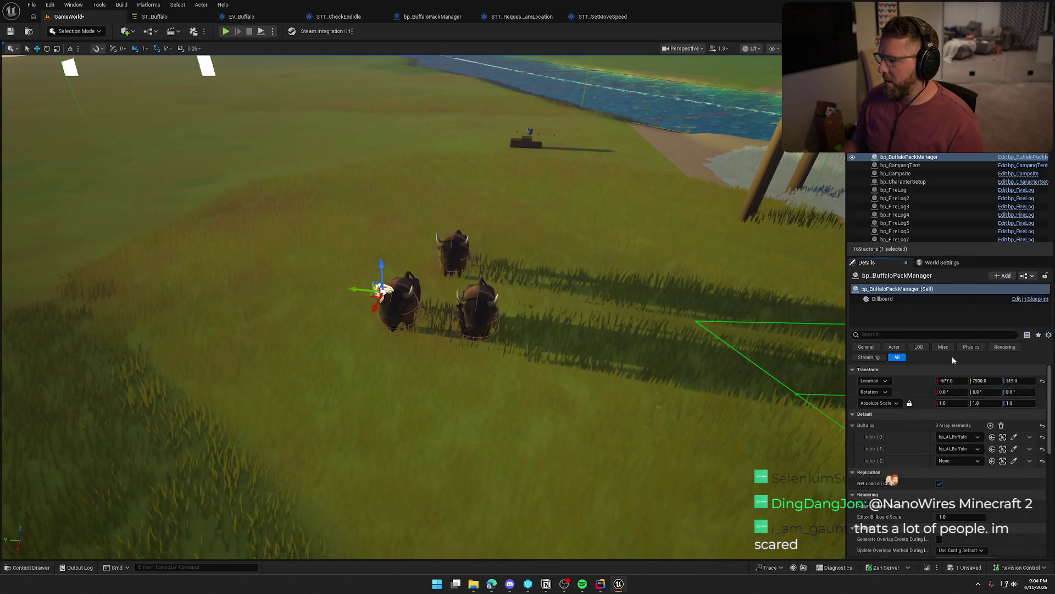
{"action": "left_click", "coordinate": [959, 449]}
{"action": "left_click", "coordinate": [978, 361]}
{"action": "left_click", "coordinate": [957, 461]}
{"action": "left_click", "coordinate": [956, 385]}
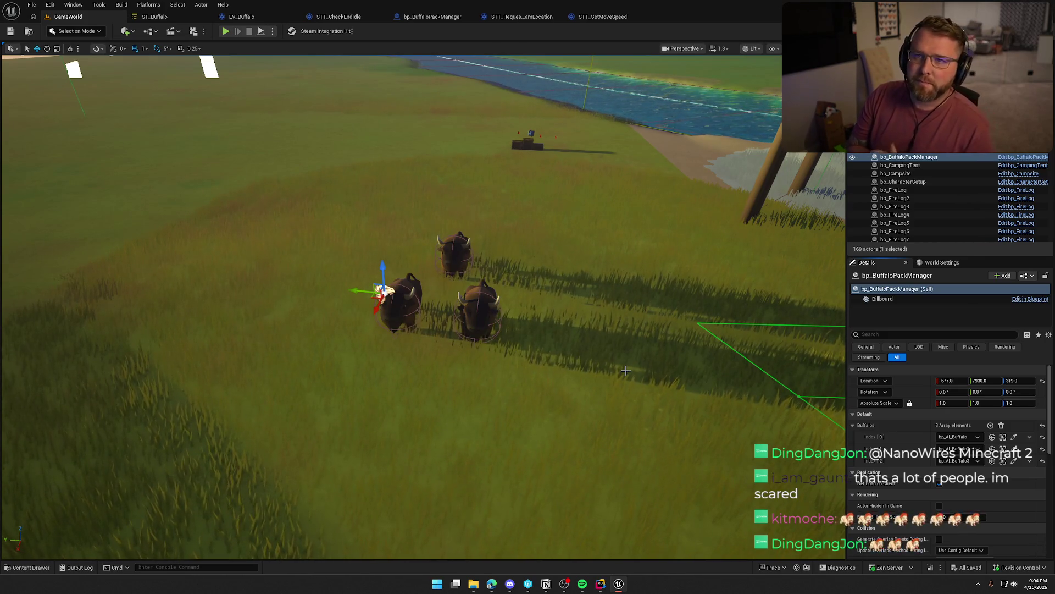
Deselect the pack manager and start another play-test of the level.
{"action": "left_click_drag", "start_coordinate": [553, 323], "coordinate": [517, 275]}
{"action": "left_click", "coordinate": [510, 264]}
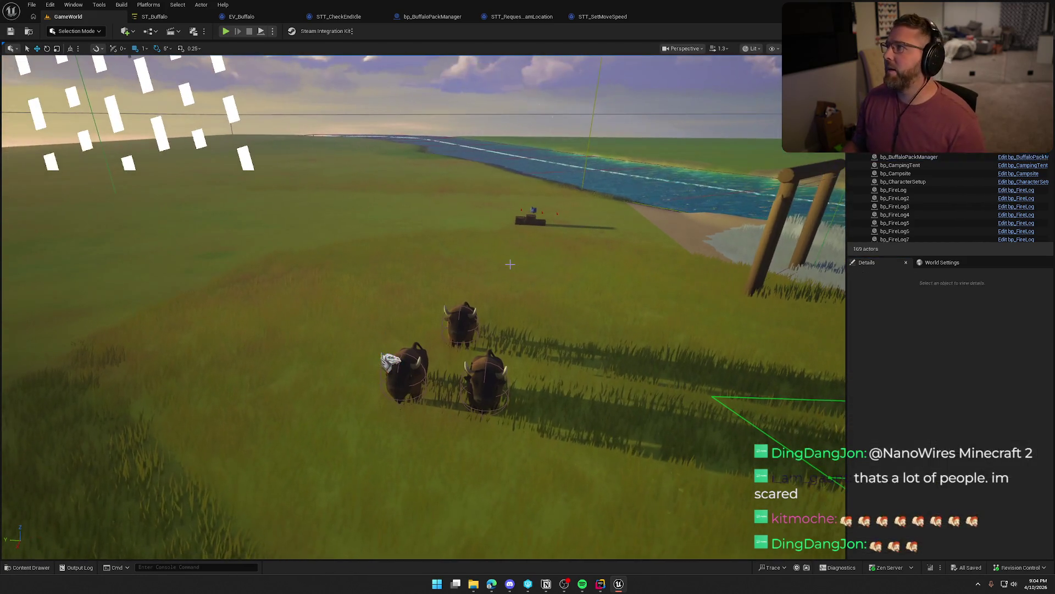
{"action": "left_click", "coordinate": [227, 31]}
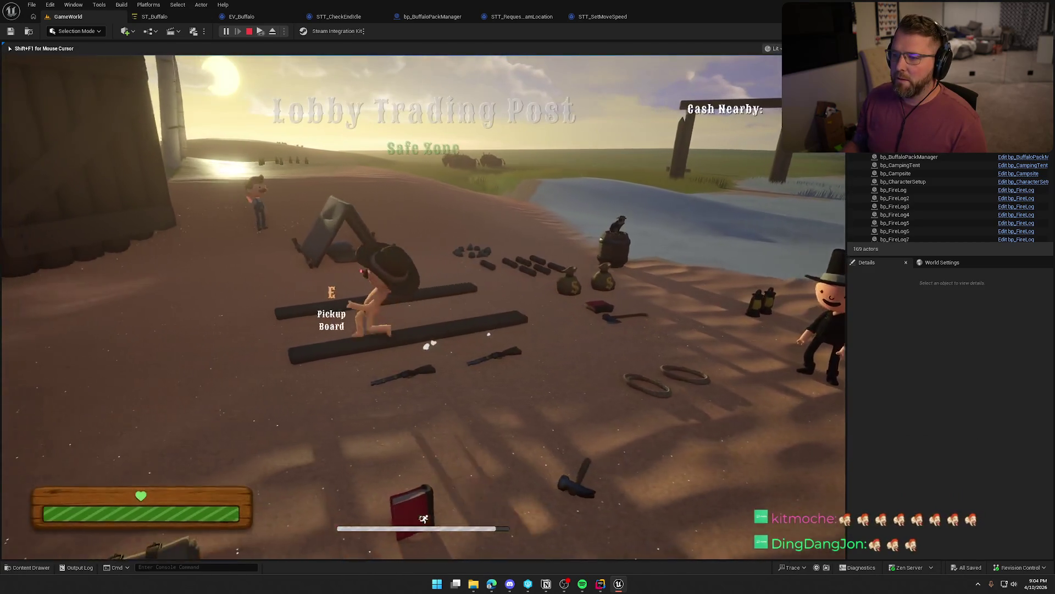
Run past the stump and Test Trading Post 2, across the hill, then back to the tent.
{"action": "key", "text": "w"}
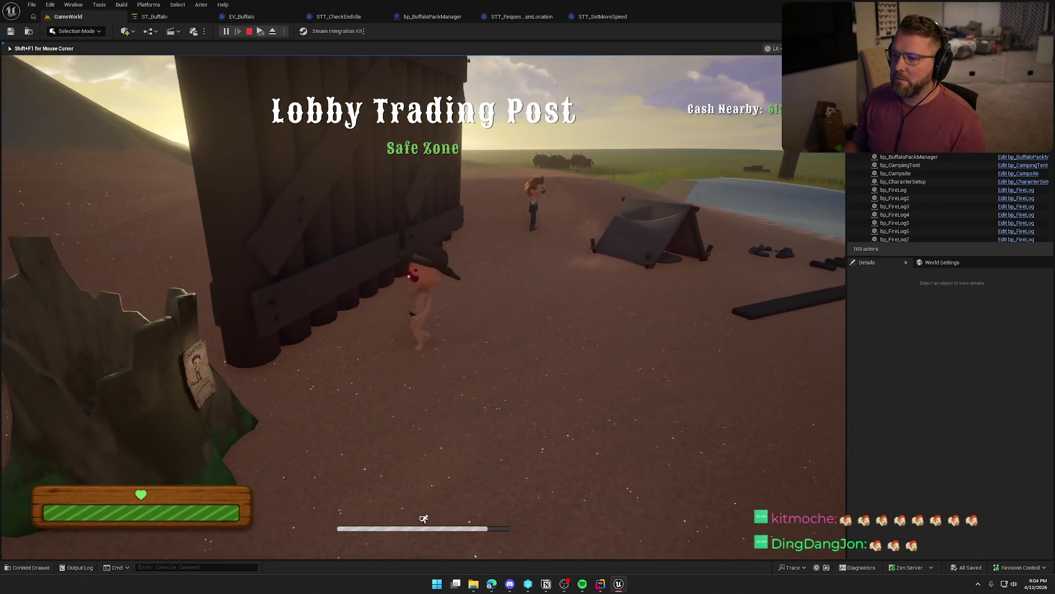
{"action": "key", "text": "w"}
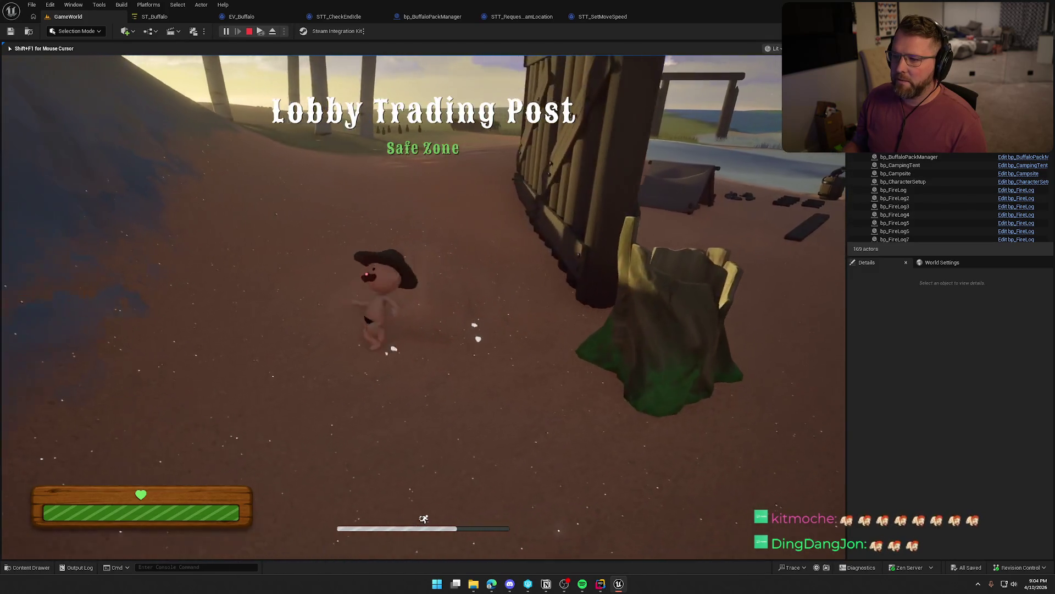
{"action": "key", "text": "w"}
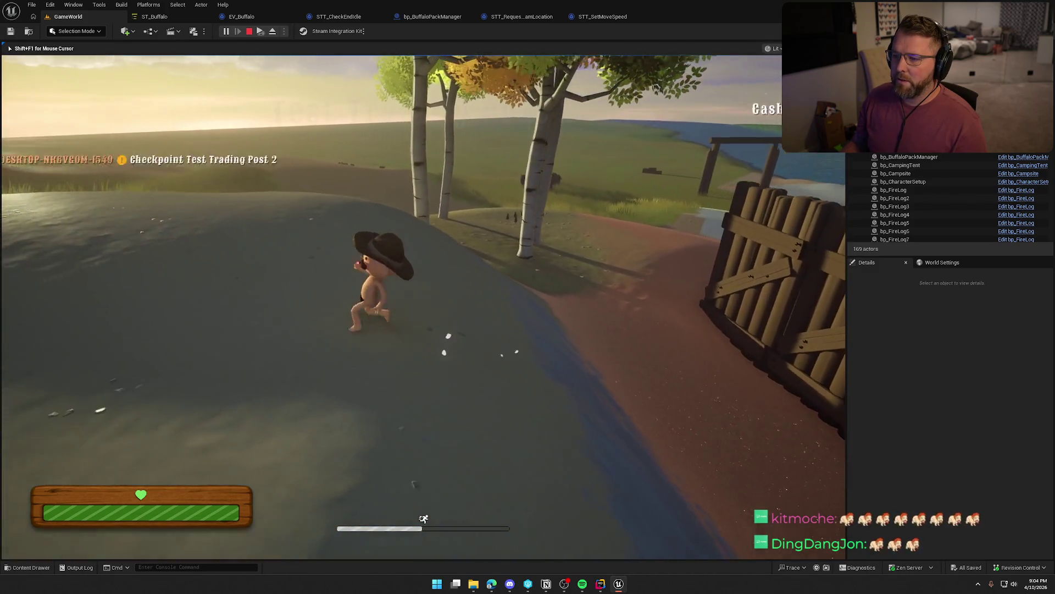
{"action": "key", "text": "w"}
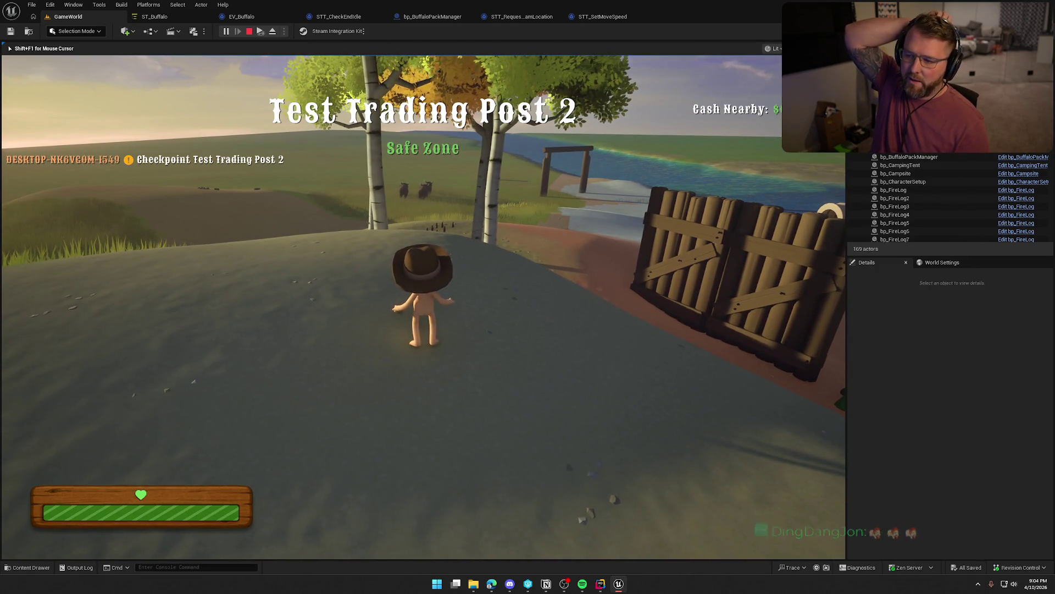
{"action": "key", "text": "shift+w"}
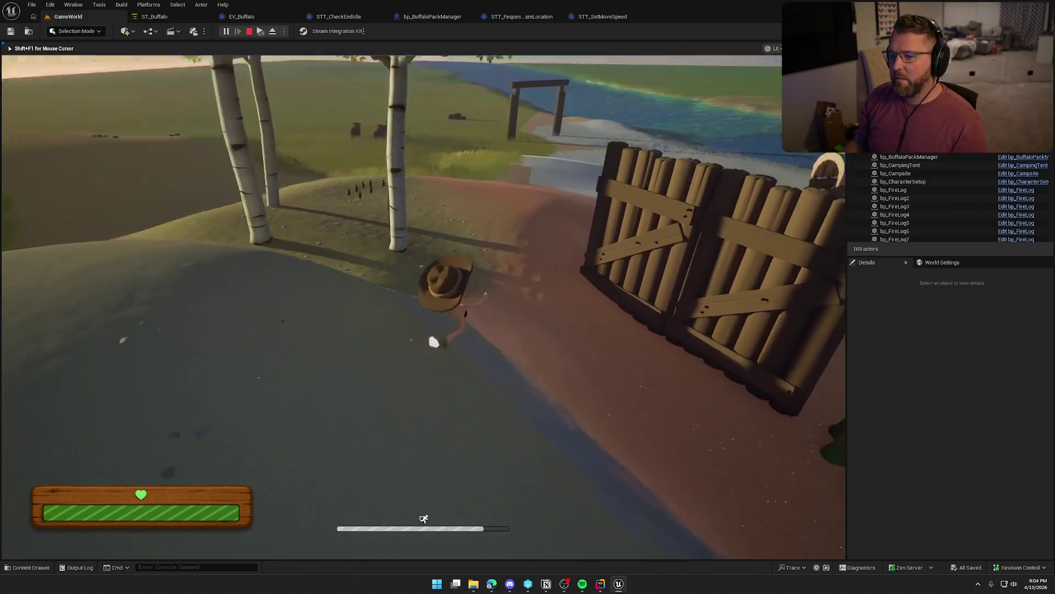
{"action": "key", "text": "a"}
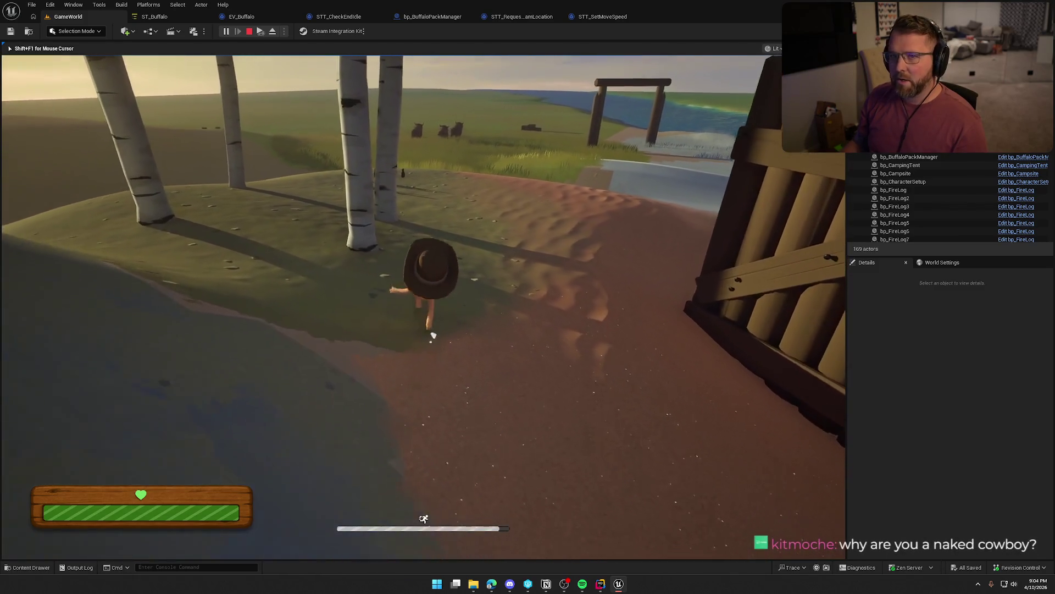
{"action": "key", "text": "w"}
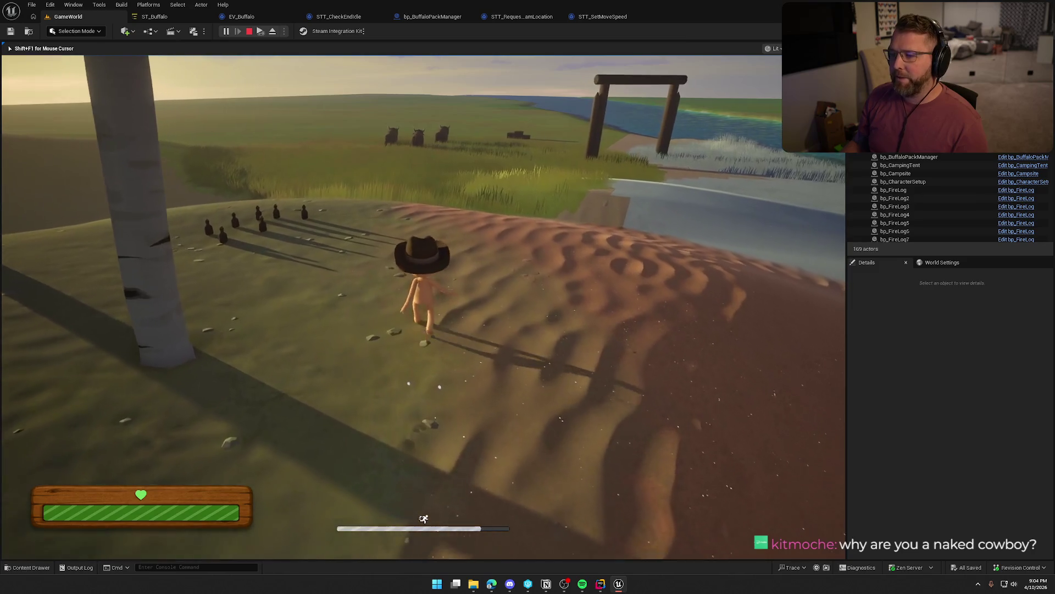
{"action": "key", "text": "w"}
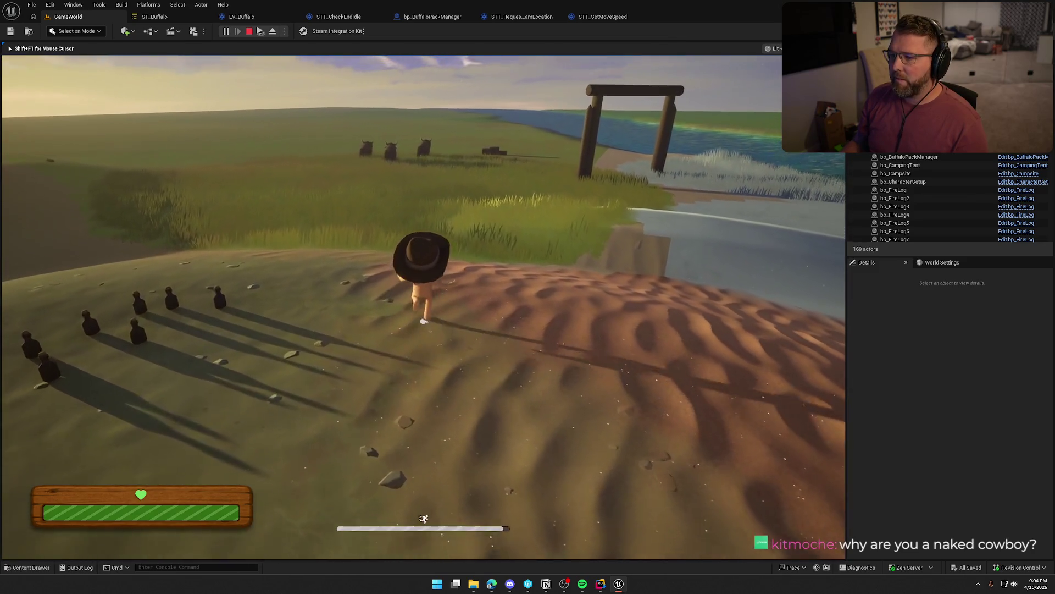
{"action": "key", "text": "s"}
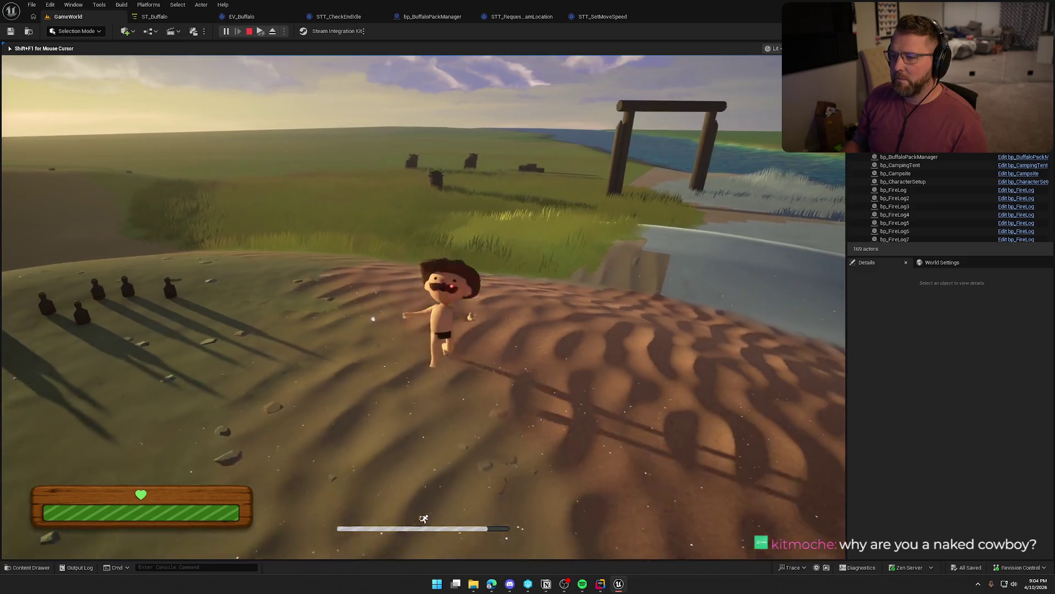
{"action": "key", "text": "w"}
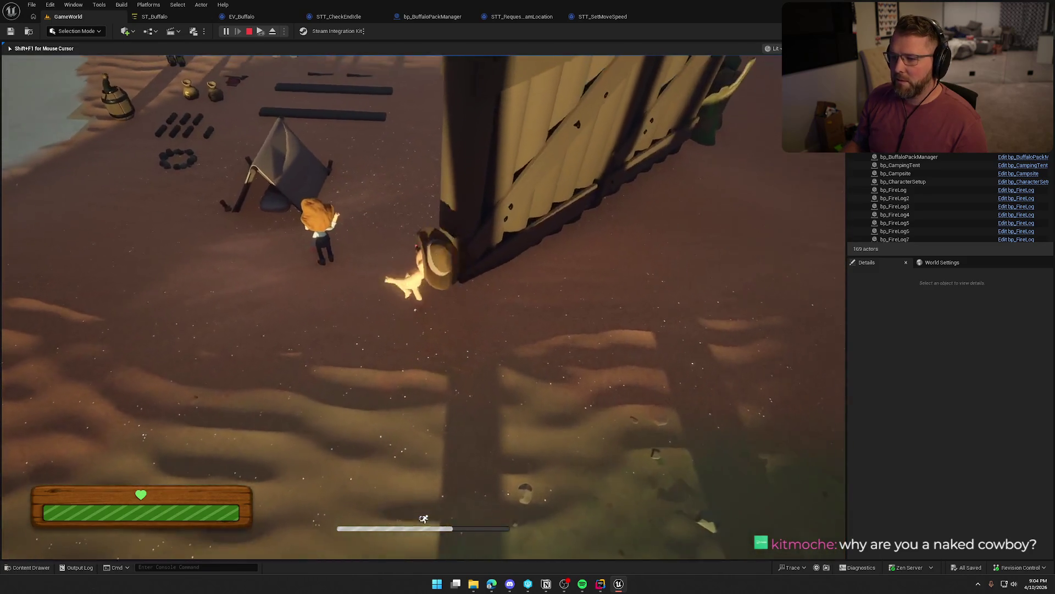
Rest in the tent, then walk past the hammer and healer and sprint toward the buffalo.
{"action": "key", "text": "e"}
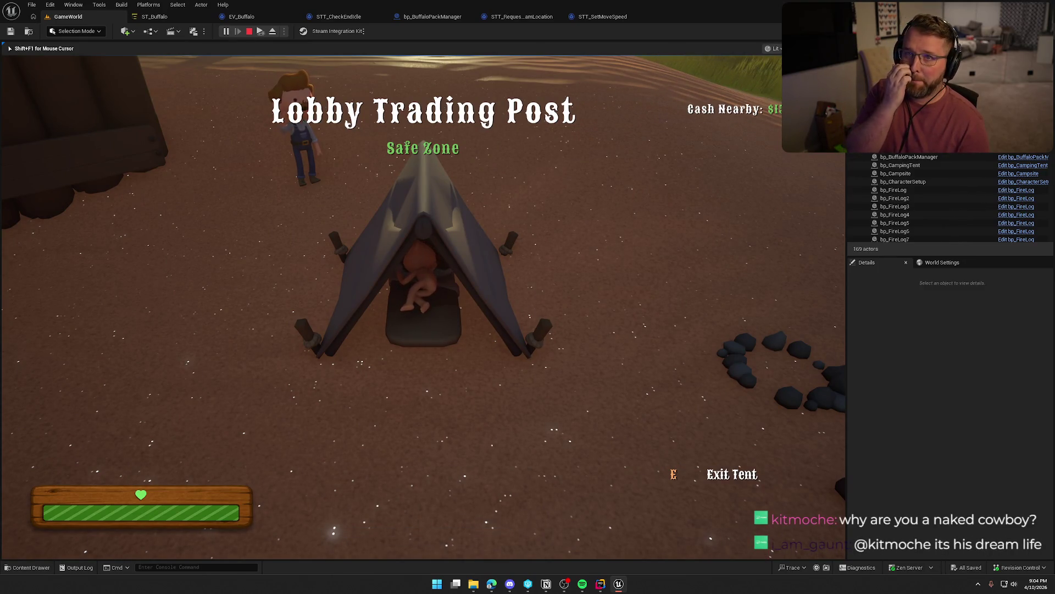
{"action": "key", "text": "e"}
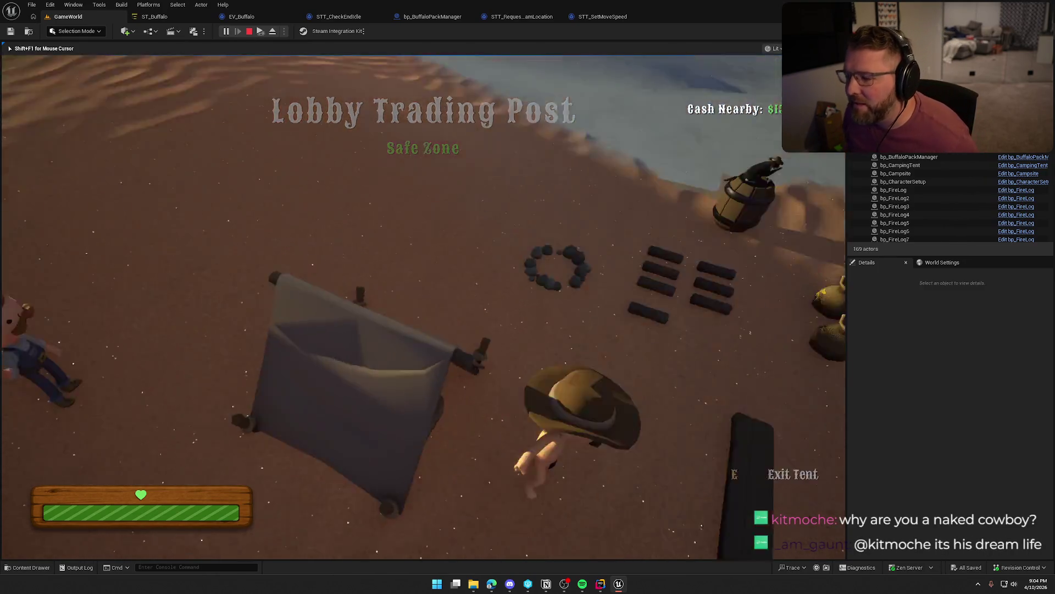
{"action": "key", "text": "a"}
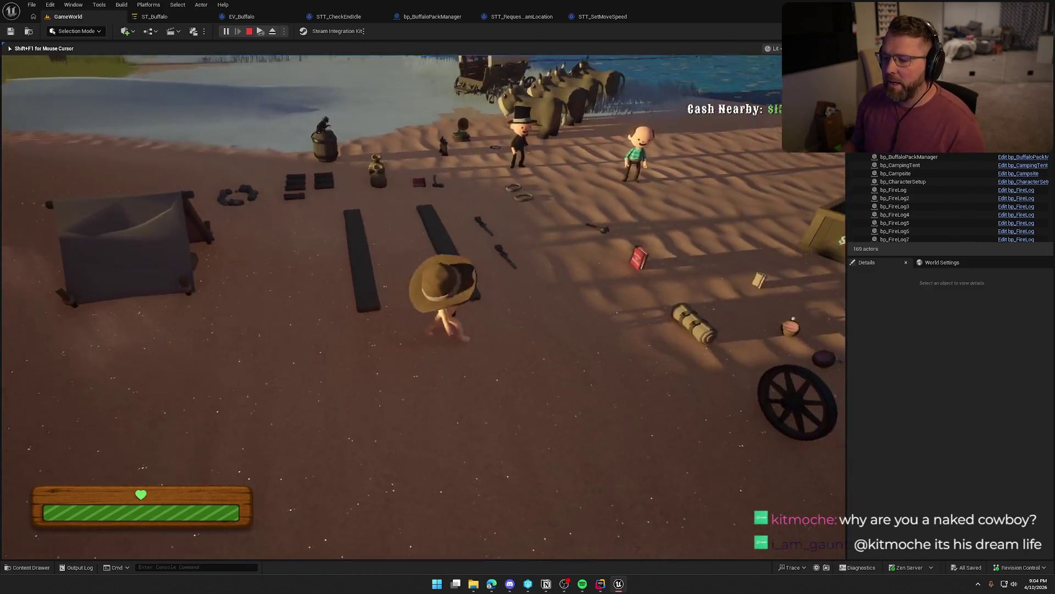
{"action": "key", "text": "d"}
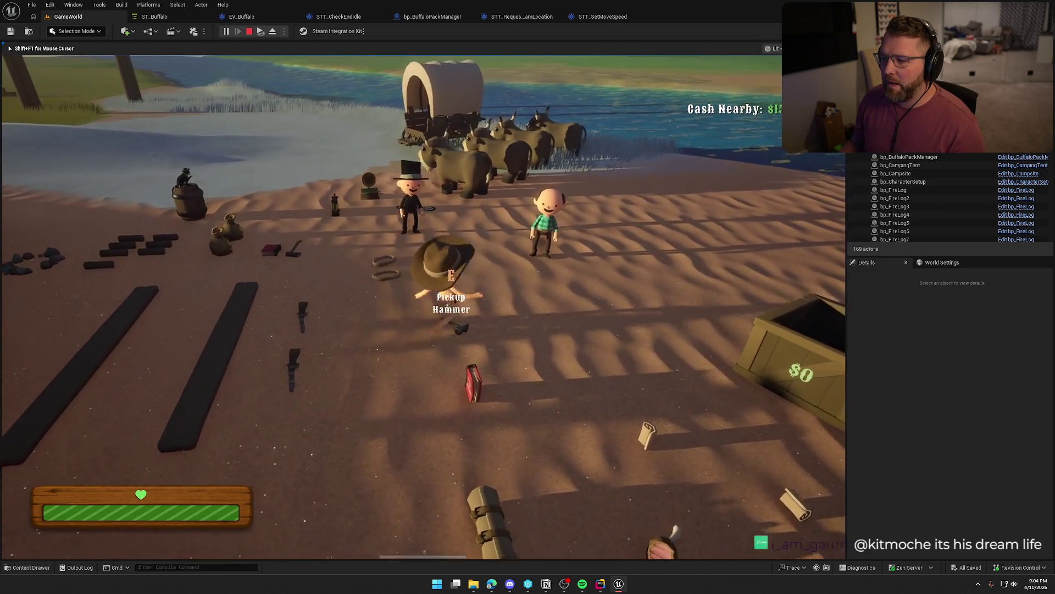
{"action": "key", "text": "w"}
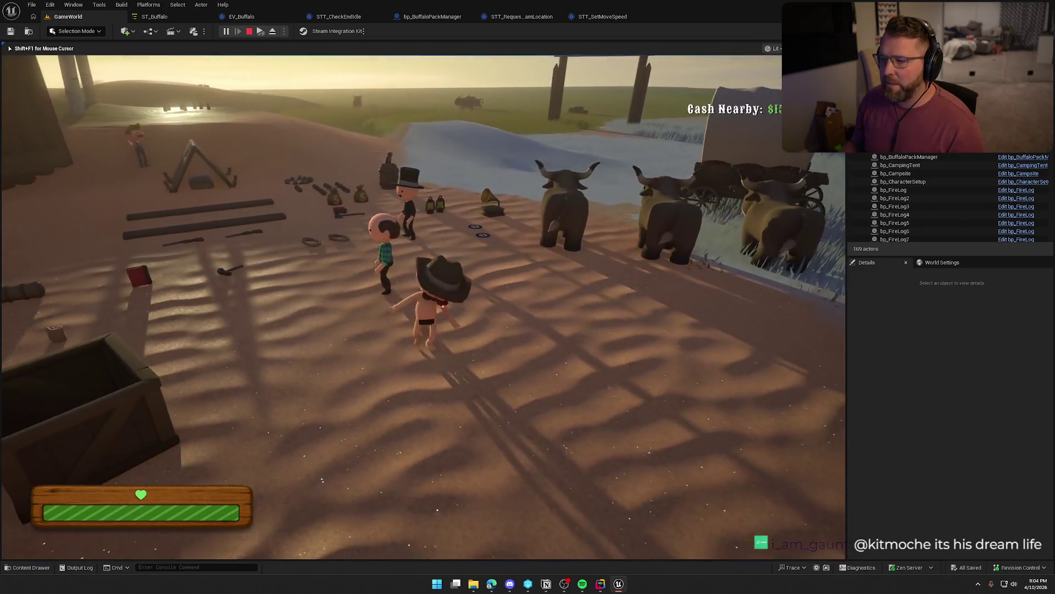
{"action": "key", "text": "s"}
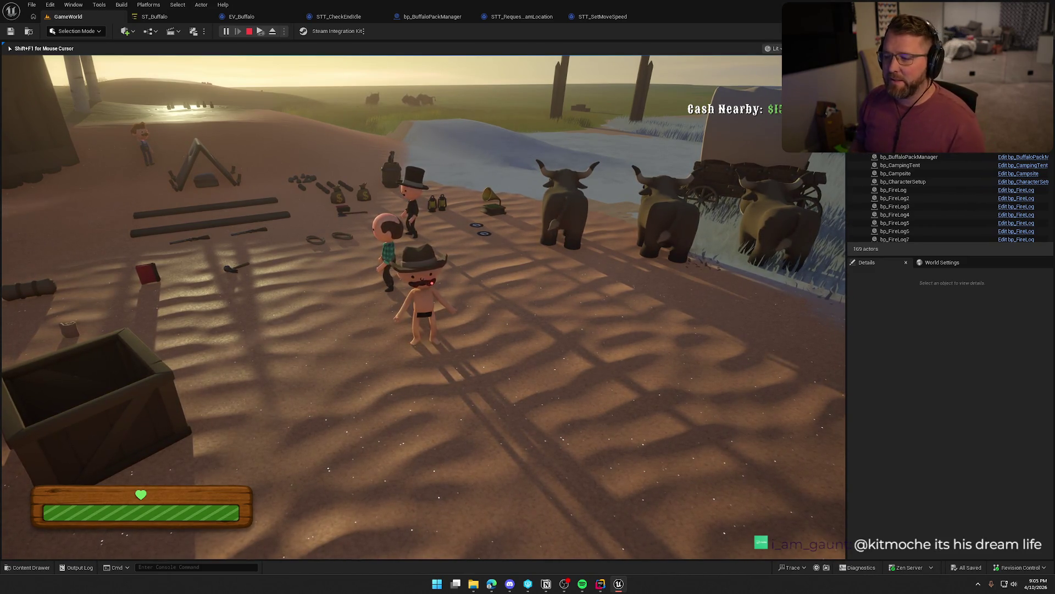
{"action": "key", "text": "w"}
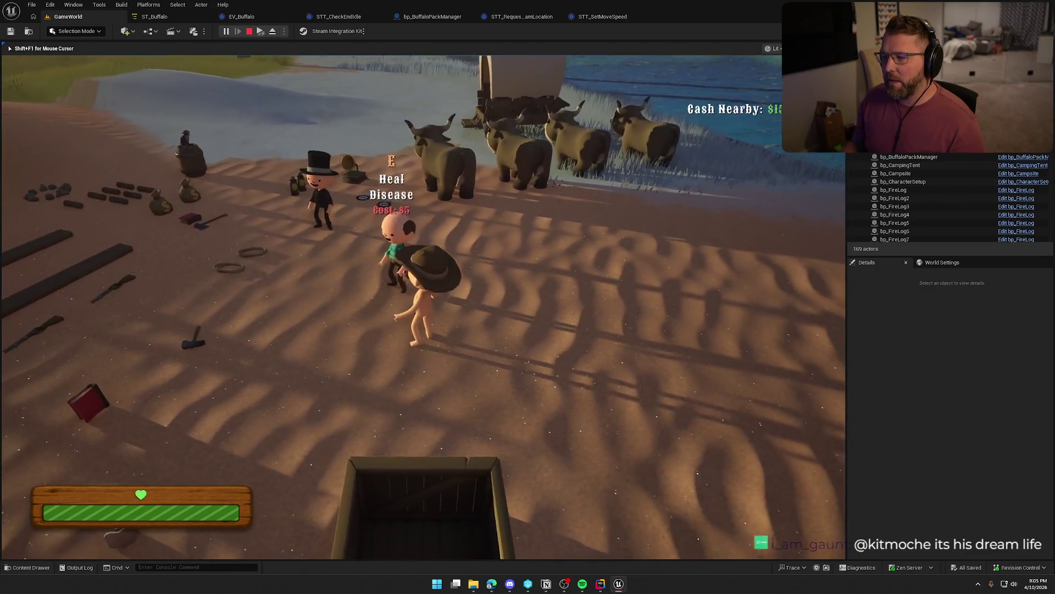
{"action": "key", "text": "shift+w"}
{"action": "key", "text": "shift+w"}
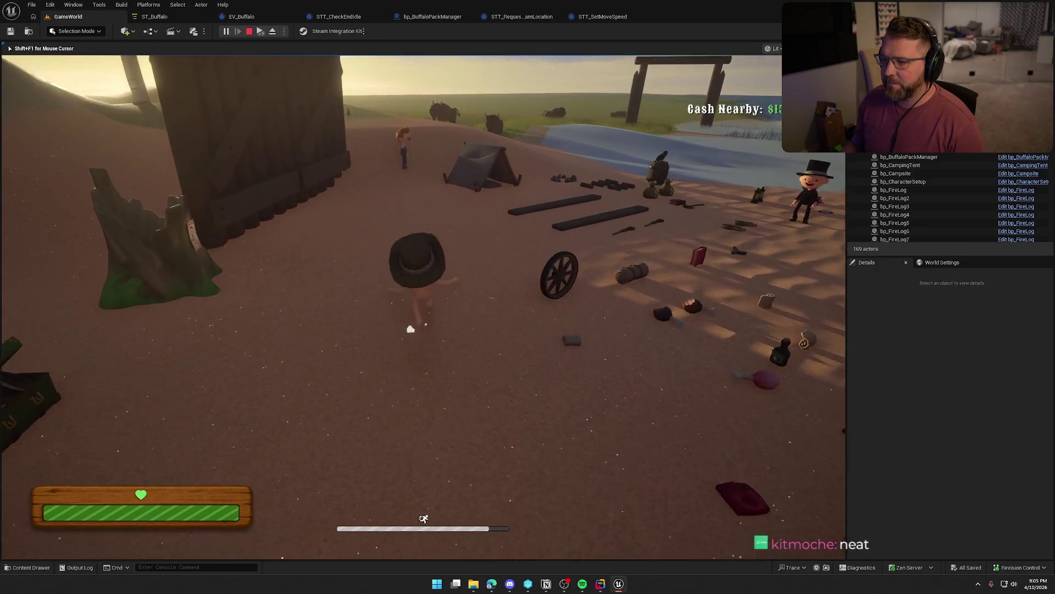
Flee the charging buffalo back through Lobby Trading Post and out across the sand.
{"action": "key", "text": "w"}
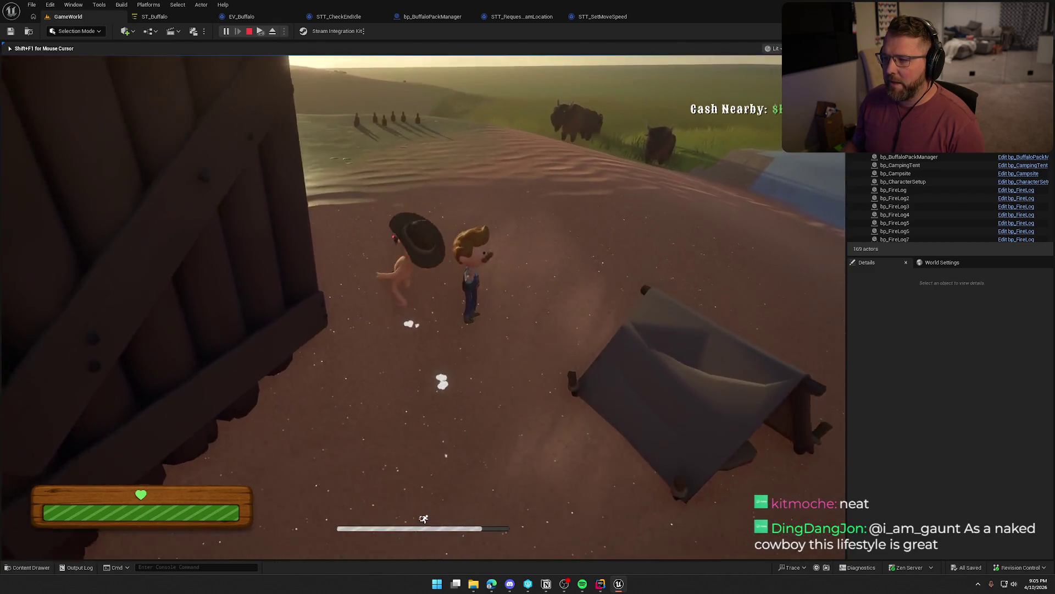
{"action": "key", "text": "w"}
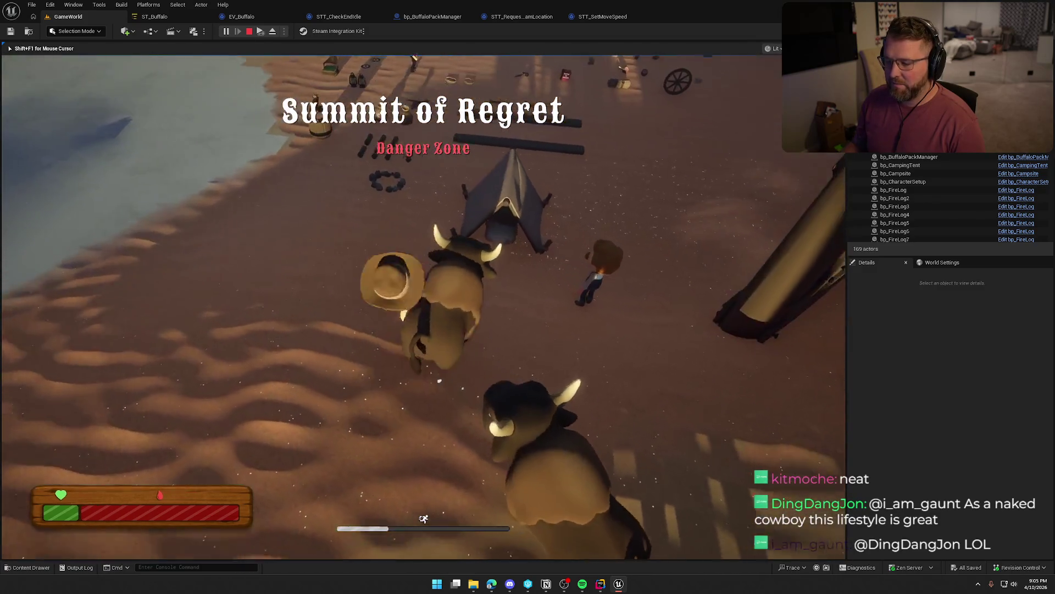
{"action": "key", "text": "w"}
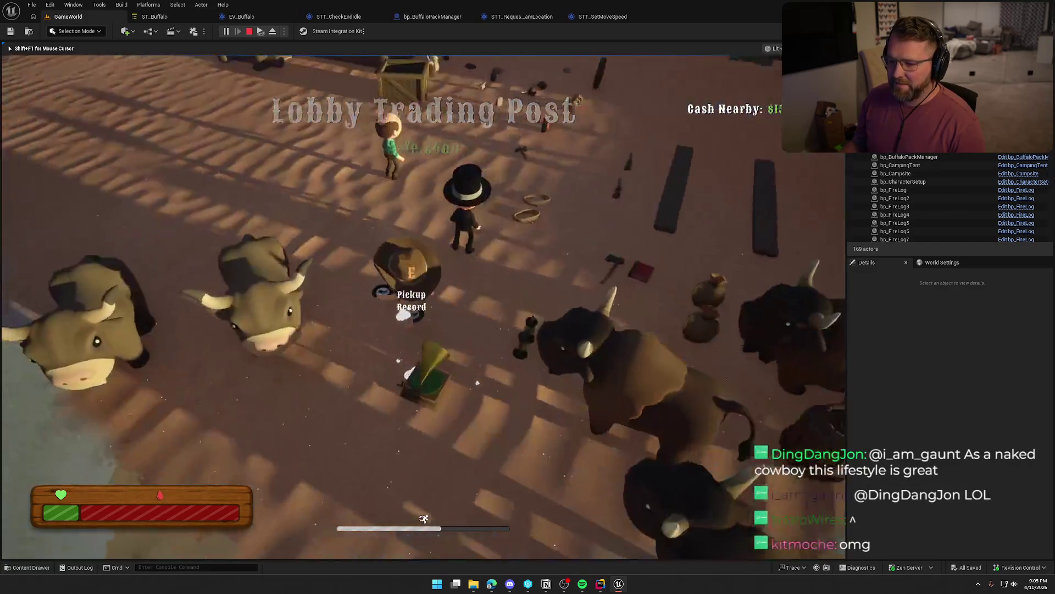
{"action": "key", "text": "w"}
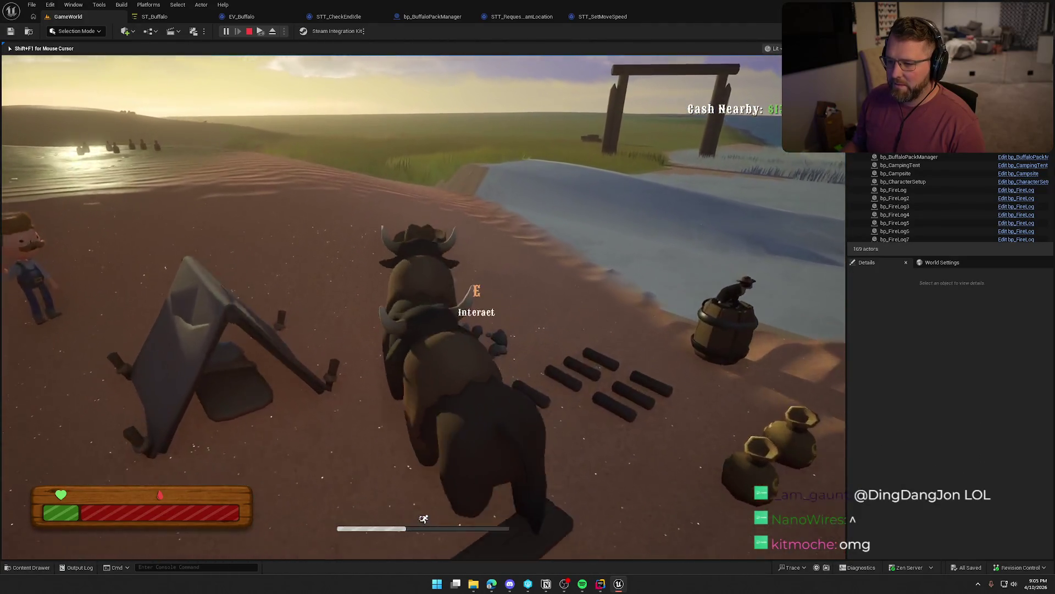
{"action": "key", "text": "w"}
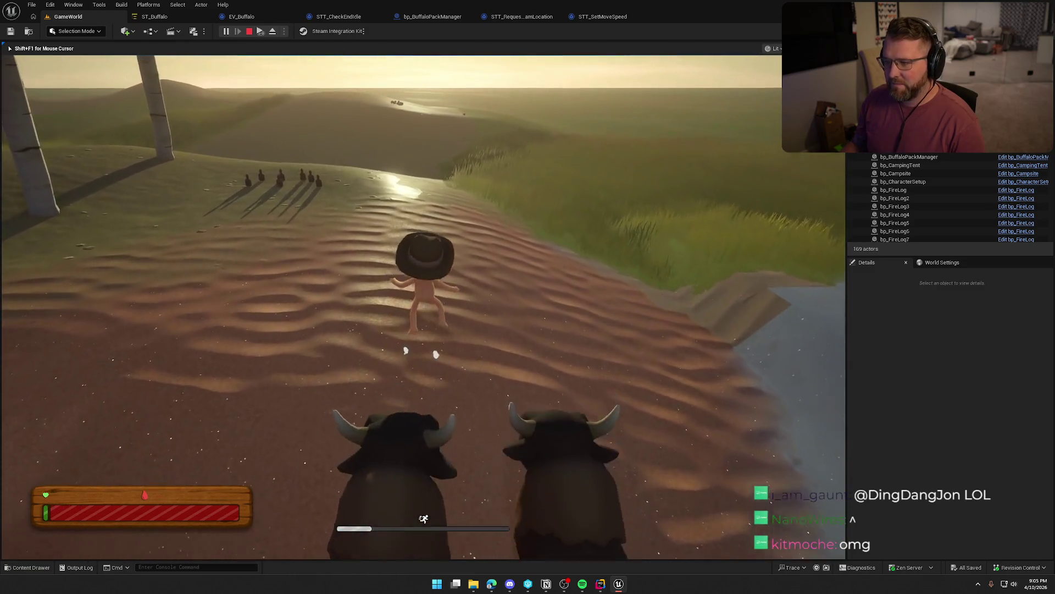
{"action": "key", "text": "w"}
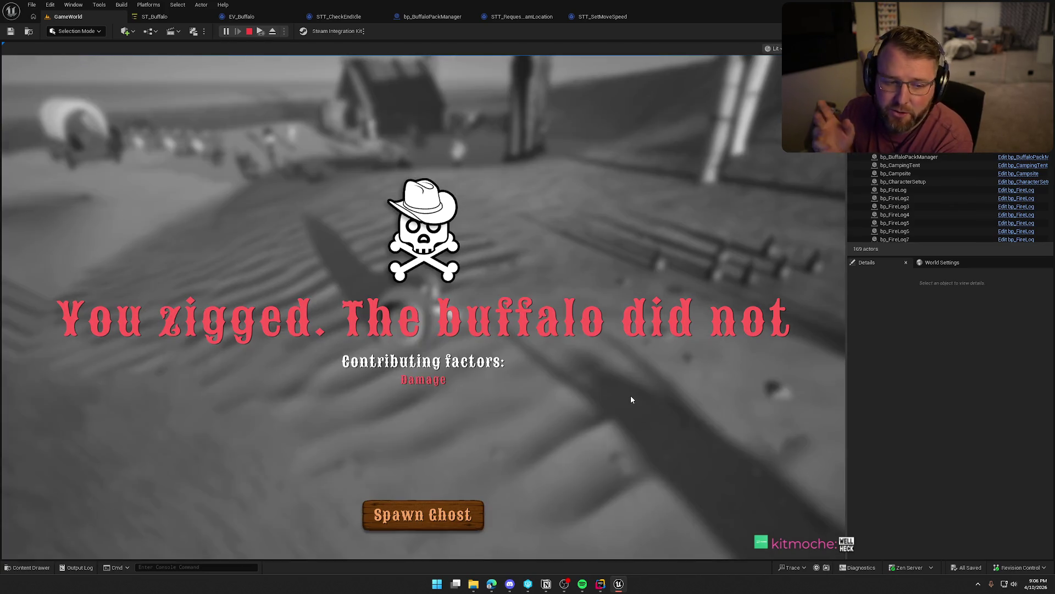
Stop the play session and fly the viewport past the tent to the buffalo and cabin camp.
{"action": "key", "text": "Escape"}
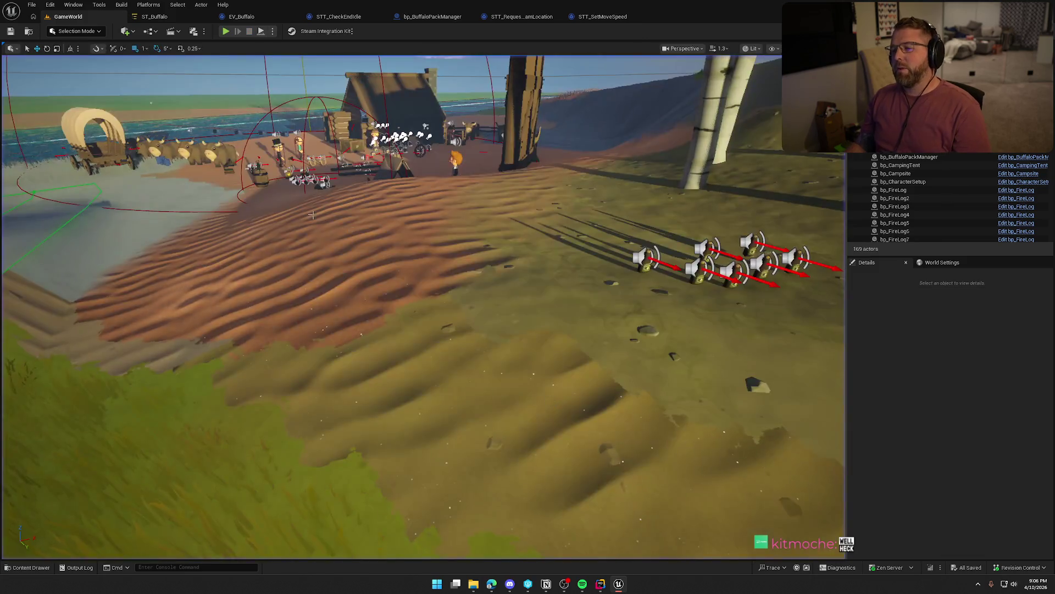
{"action": "key", "text": "w"}
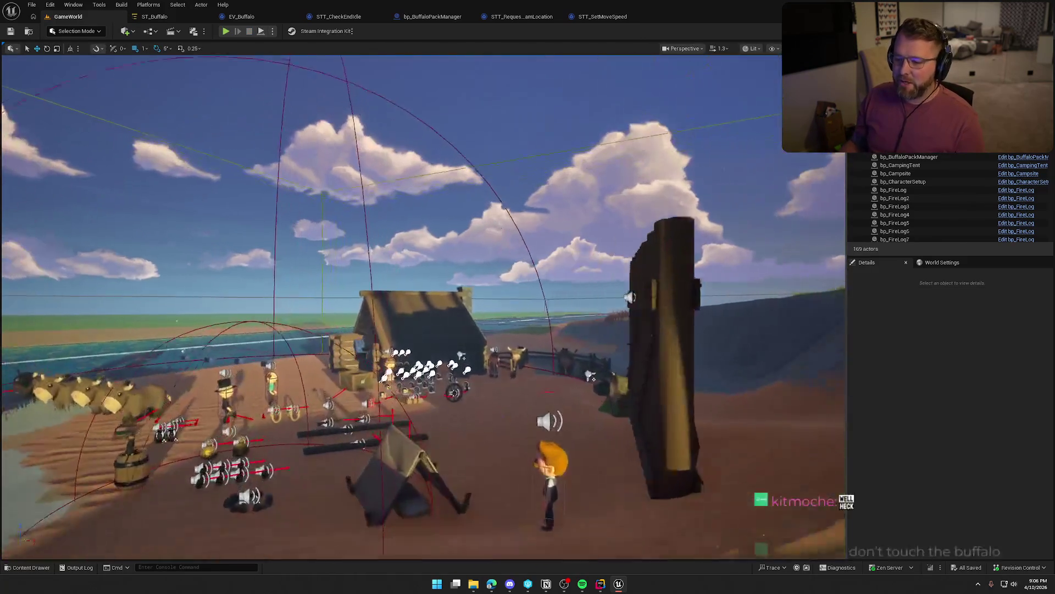
{"action": "key", "text": "s"}
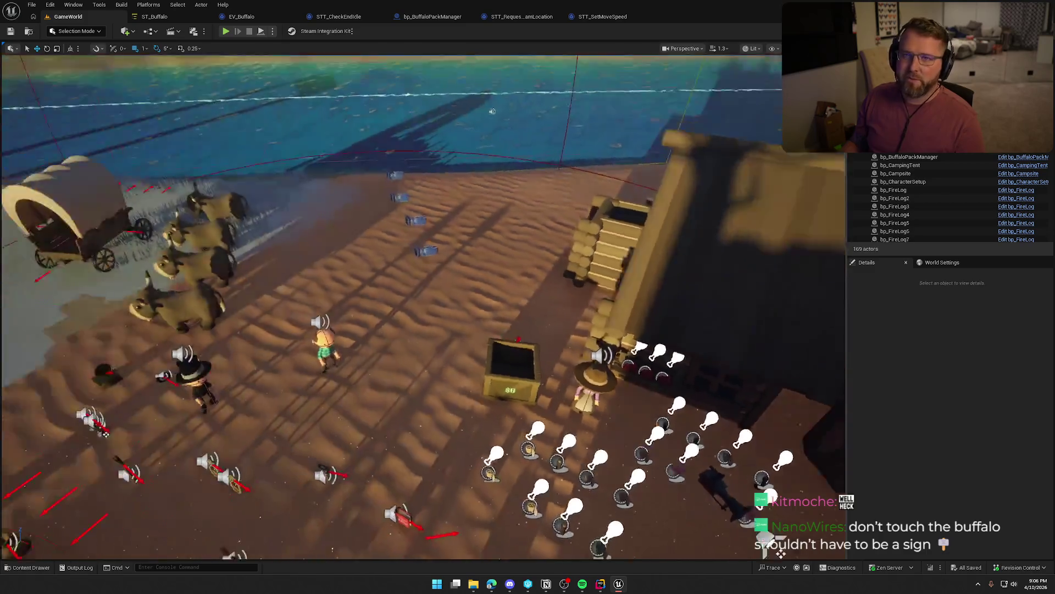
{"action": "key", "text": "d"}
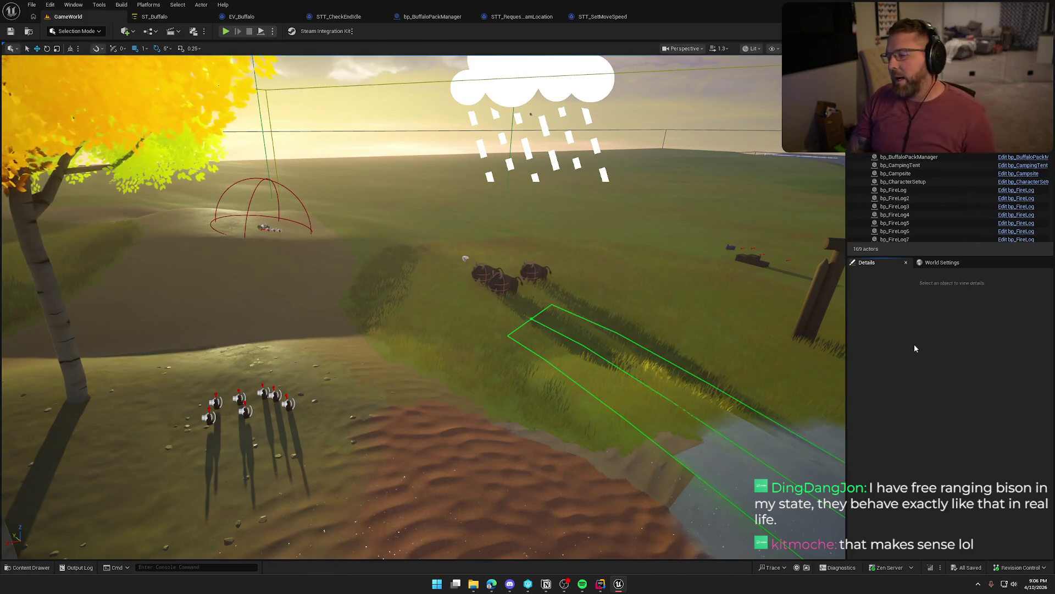
{"action": "left_click_drag", "start_coordinate": [584, 250], "coordinate": [590, 286]}
Fly the GameWorld camera past the bison and wagon by the water, then open the GeneralAnimalTasks assets.
{"action": "left_click_drag", "start_coordinate": [501, 241], "coordinate": [501, 241]}
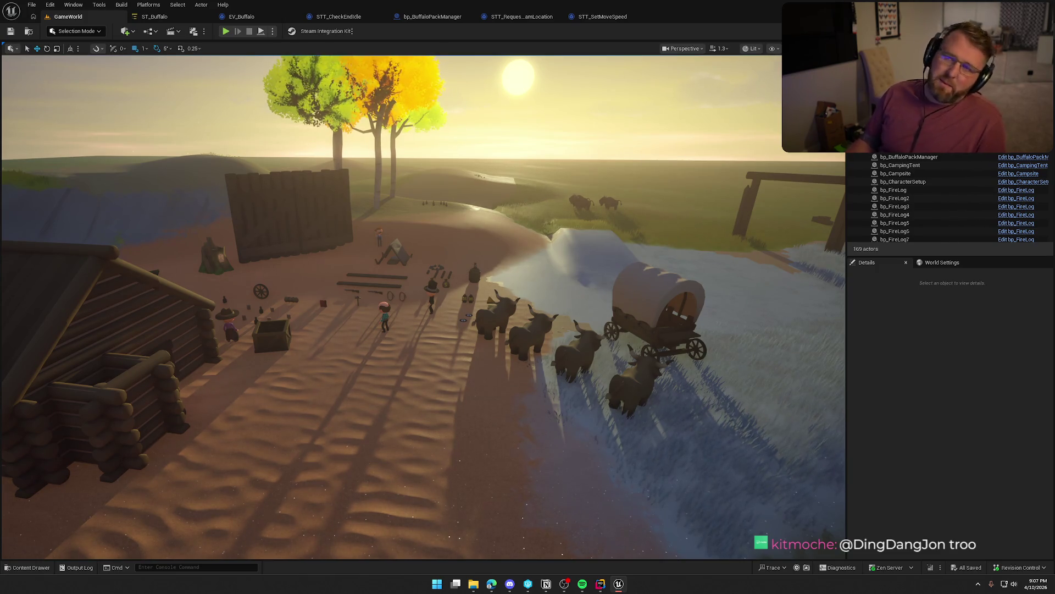
{"action": "mouse_move", "coordinate": [542, 344]}
{"action": "left_mouse_down"}
{"action": "mouse_move", "coordinate": [583, 267]}
{"action": "mouse_move", "coordinate": [555, 264]}
{"action": "mouse_move", "coordinate": [544, 280]}
{"action": "mouse_move", "coordinate": [550, 269]}
{"action": "mouse_move", "coordinate": [543, 334]}
{"action": "left_mouse_up"}
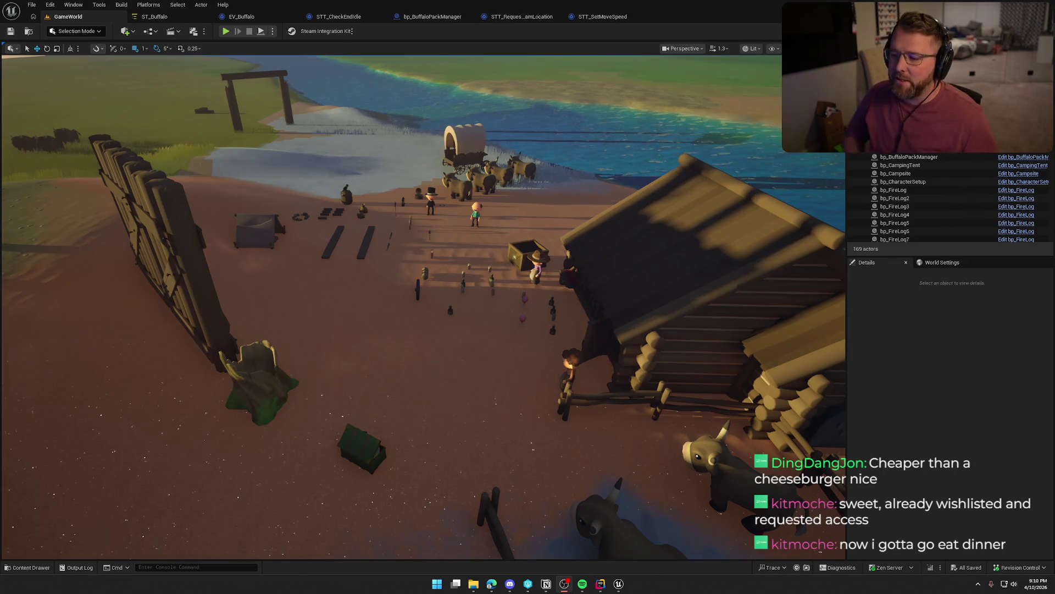
{"action": "key", "text": "ctrl+space"}
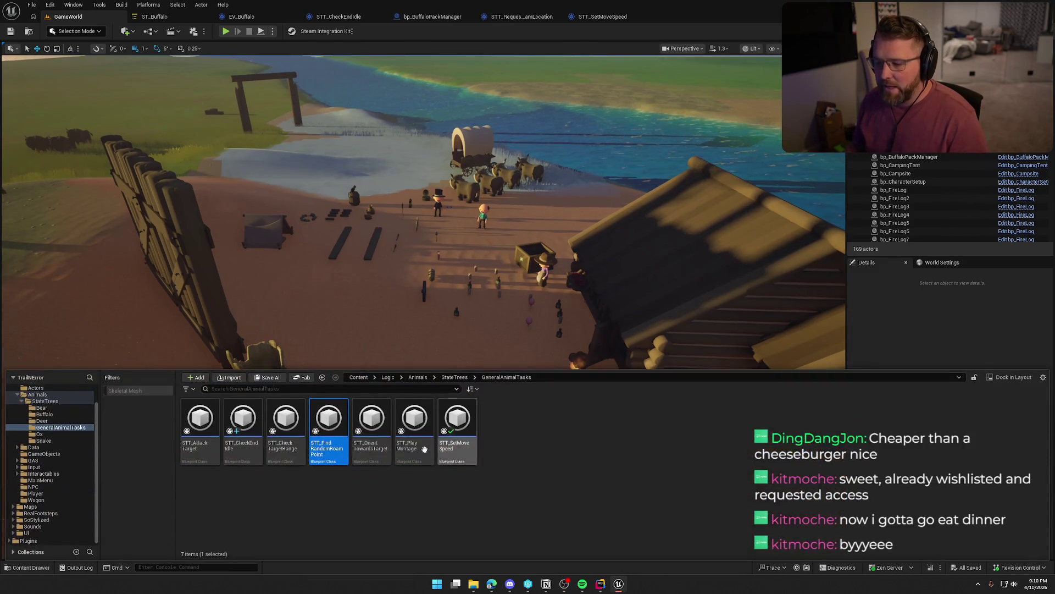
Open the TrailMap level from the Maps folder.
{"action": "left_click", "coordinate": [35, 500]}
{"action": "left_click", "coordinate": [30, 506]}
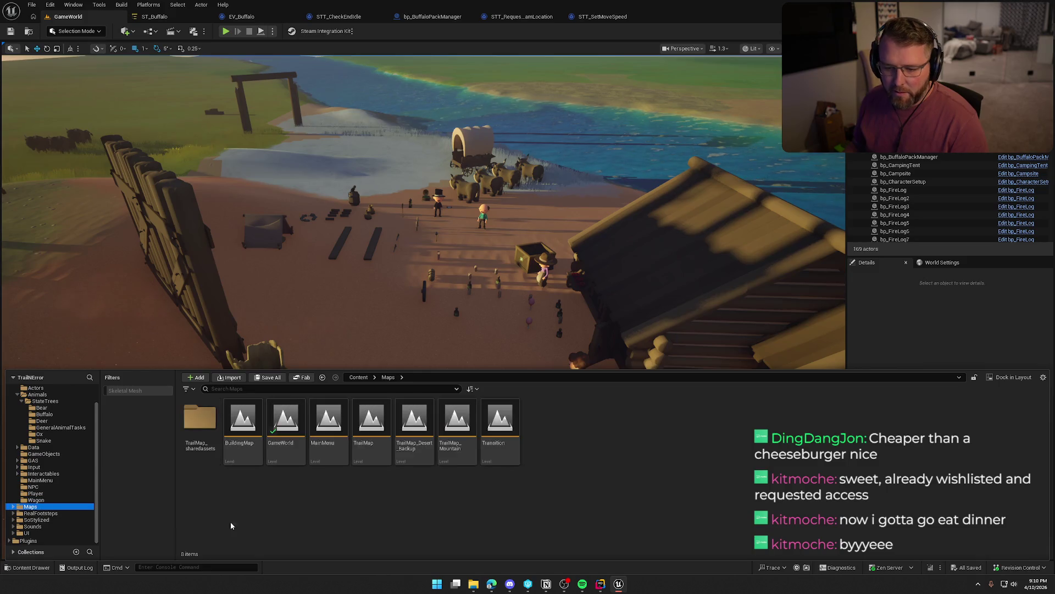
{"action": "left_click", "coordinate": [363, 431]}
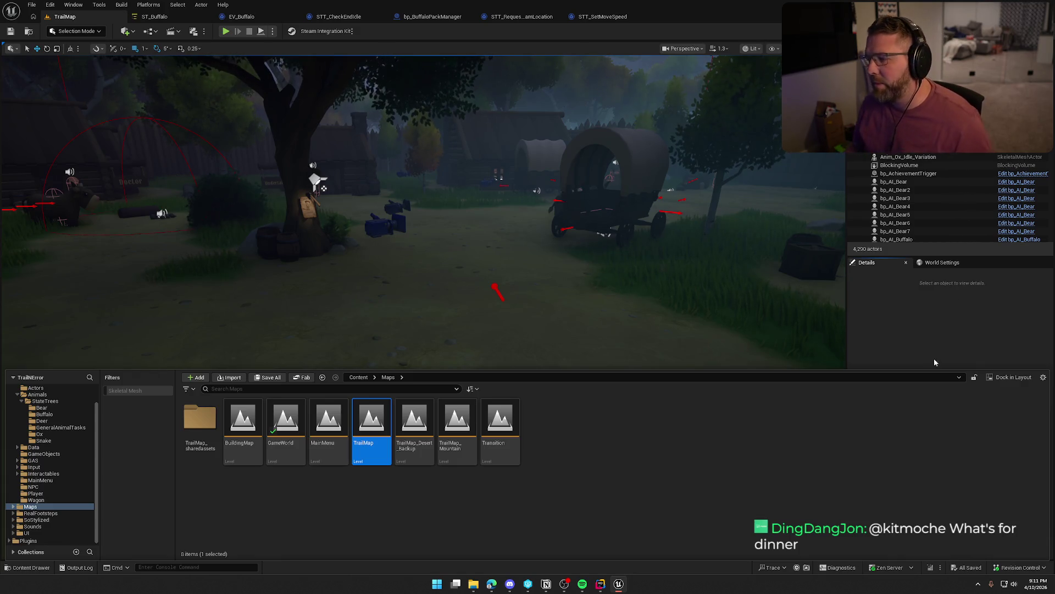
Dismiss the Content Drawer and fly down beside the wagon, then back up to a town overview.
{"action": "left_click", "coordinate": [901, 354]}
{"action": "mouse_move", "coordinate": [835, 352]}
{"action": "left_mouse_down"}
{"action": "mouse_move", "coordinate": [814, 308]}
{"action": "mouse_move", "coordinate": [814, 380]}
{"action": "left_mouse_up"}
{"action": "mouse_move", "coordinate": [423, 308]}
{"action": "left_mouse_down"}
{"action": "mouse_move", "coordinate": [423, 256]}
{"action": "mouse_move", "coordinate": [638, 332]}
{"action": "left_mouse_up"}
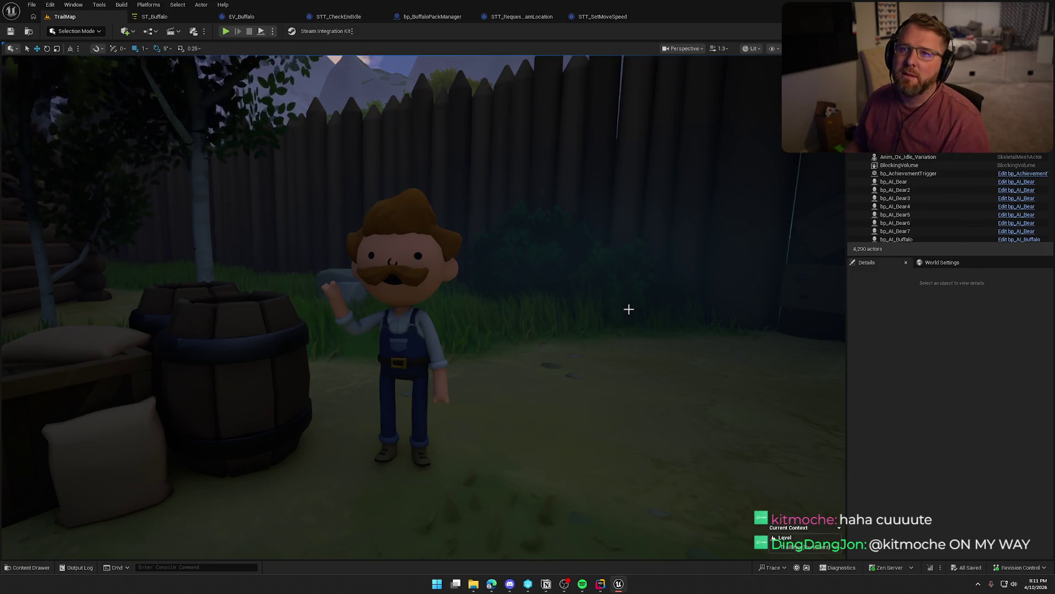
{"action": "mouse_move", "coordinate": [603, 307]}
{"action": "left_mouse_down"}
{"action": "mouse_move", "coordinate": [572, 253]}
{"action": "mouse_move", "coordinate": [495, 259]}
{"action": "mouse_move", "coordinate": [489, 242]}
{"action": "mouse_move", "coordinate": [467, 253]}
{"action": "mouse_move", "coordinate": [607, 290]}
{"action": "left_mouse_up"}
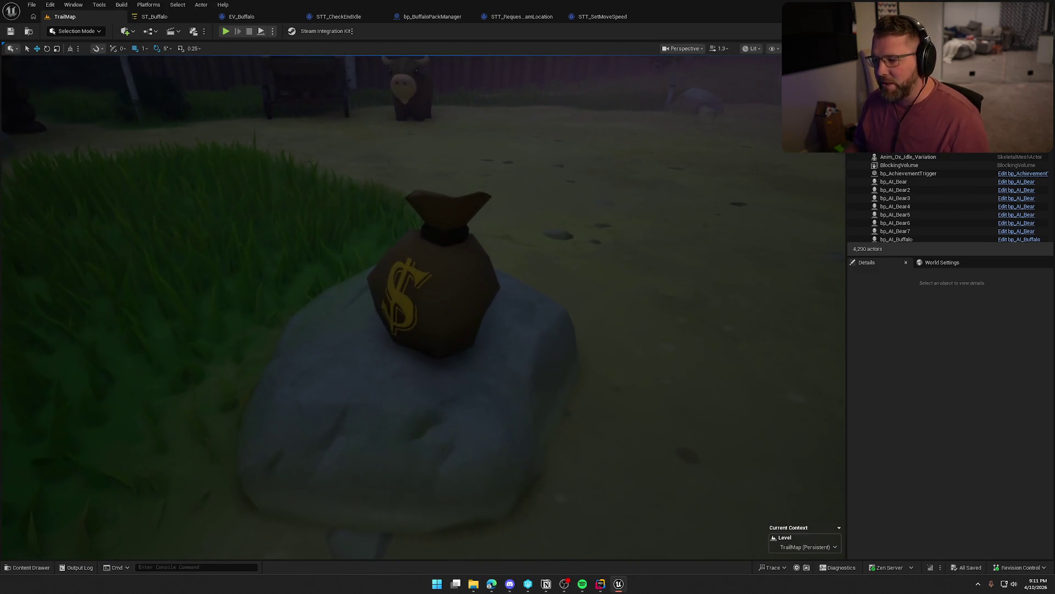
Raise camera speed and fly high, tilting up to see the mountains and winding trail.
{"action": "scroll", "coordinate": [423, 306], "scroll_direction": "up", "scroll_amount": 3}
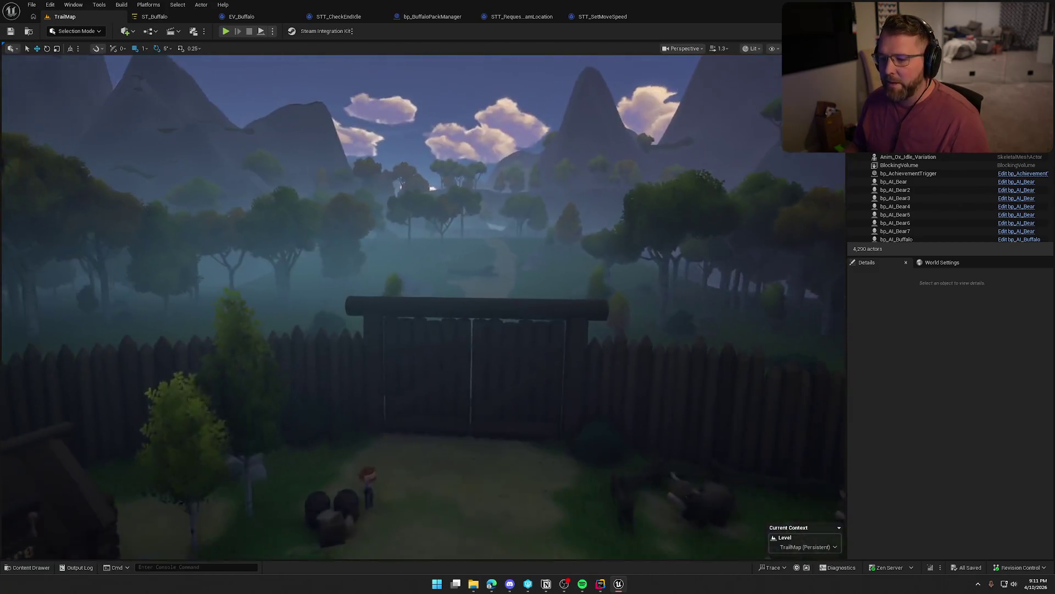
{"action": "scroll", "coordinate": [423, 307], "scroll_direction": "up", "scroll_amount": 5}
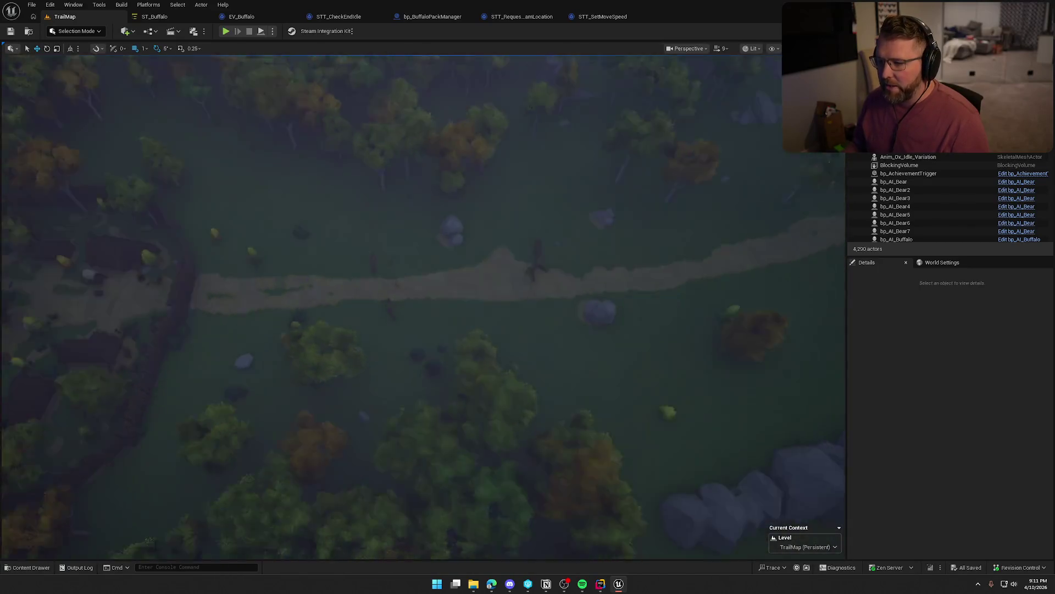
{"action": "mouse_move", "coordinate": [423, 307]}
{"action": "left_mouse_down"}
{"action": "mouse_move", "coordinate": [423, 154]}
{"action": "mouse_move", "coordinate": [423, 187]}
{"action": "mouse_move", "coordinate": [440, 187]}
{"action": "mouse_move", "coordinate": [423, 175]}
{"action": "mouse_move", "coordinate": [426, 154]}
{"action": "mouse_move", "coordinate": [431, 181]}
{"action": "mouse_move", "coordinate": [431, 159]}
{"action": "left_mouse_up"}
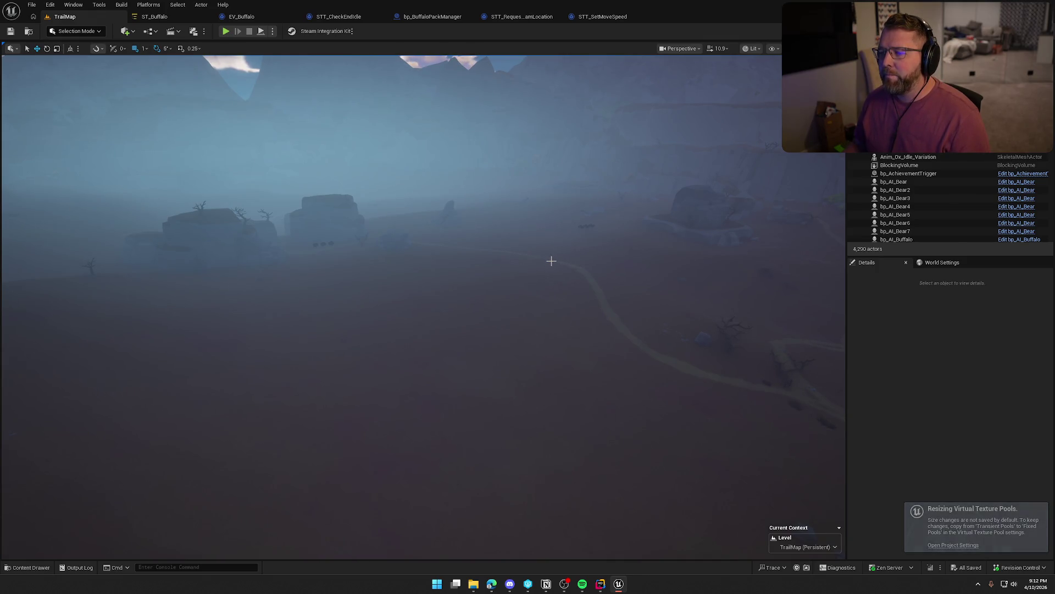
{"action": "mouse_move", "coordinate": [590, 271]}
{"action": "left_mouse_down"}
{"action": "mouse_move", "coordinate": [590, 293]}
{"action": "mouse_move", "coordinate": [589, 249]}
{"action": "left_mouse_up"}
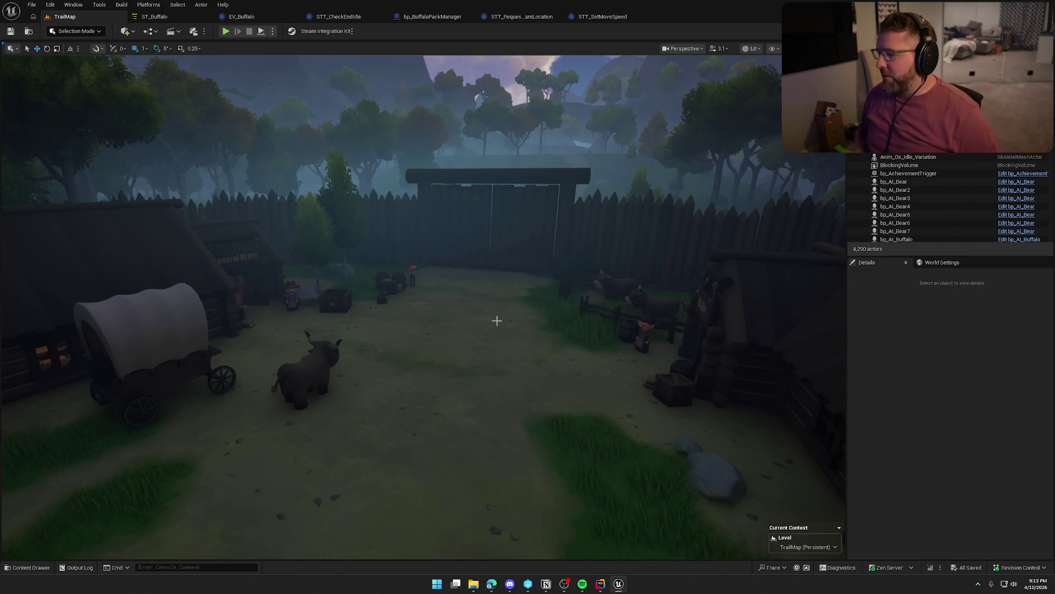
{"action": "key", "text": "alt+Tab"}
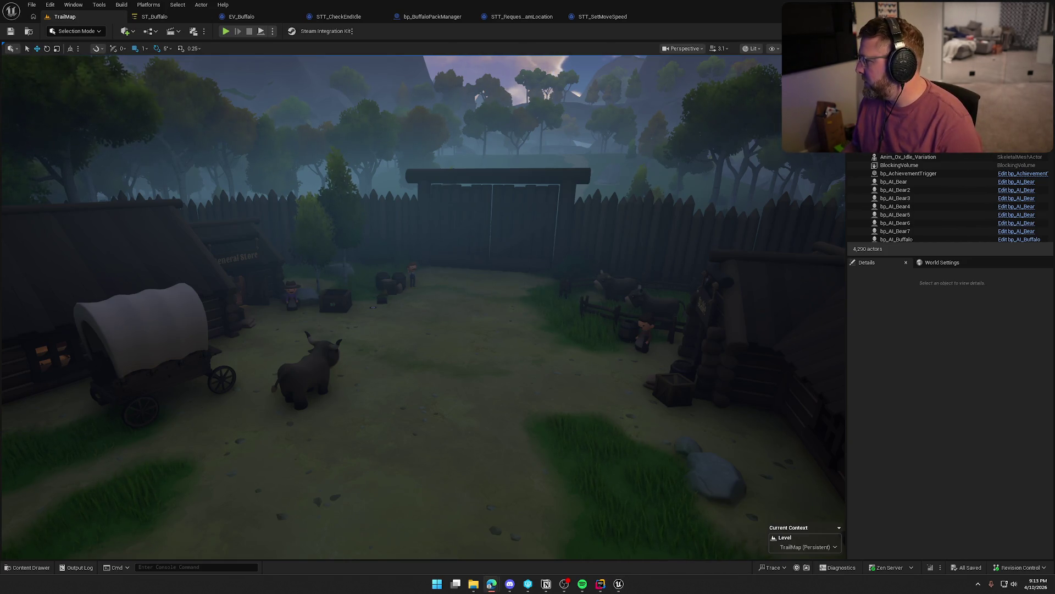
{"action": "left_click", "coordinate": [981, 329]}
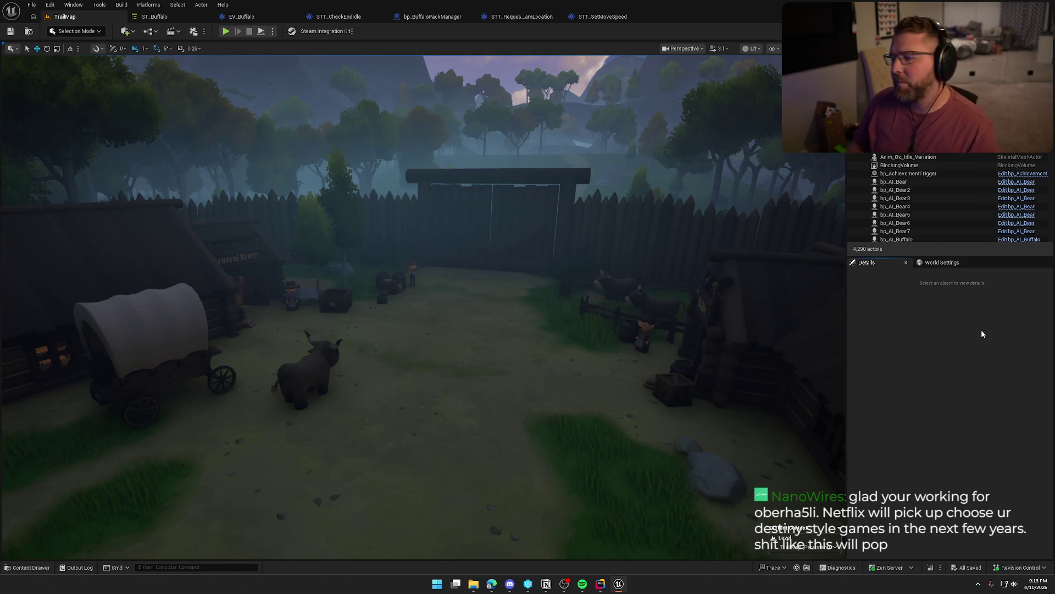
{"action": "mouse_move", "coordinate": [553, 321]}
{"action": "left_mouse_down"}
{"action": "mouse_move", "coordinate": [553, 341]}
{"action": "mouse_move", "coordinate": [523, 325]}
{"action": "left_mouse_up"}
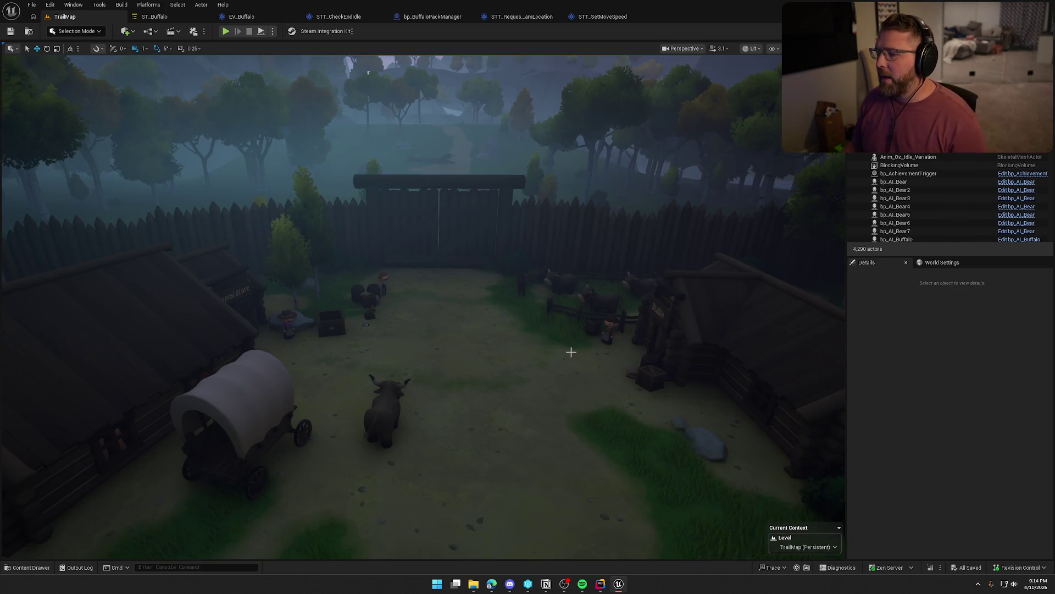
{"action": "left_click_drag", "start_coordinate": [571, 352], "coordinate": [545, 340]}
Load the GameWorld map and look down over the grassland with the buffalo herd.
{"action": "key", "text": "ctrl+space"}
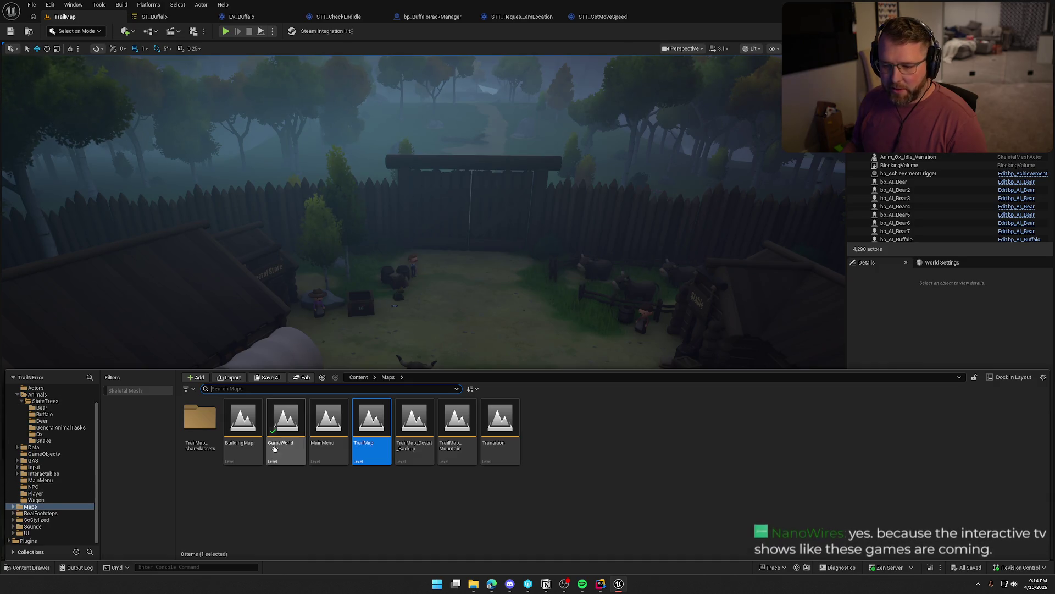
{"action": "double_click", "coordinate": [286, 423]}
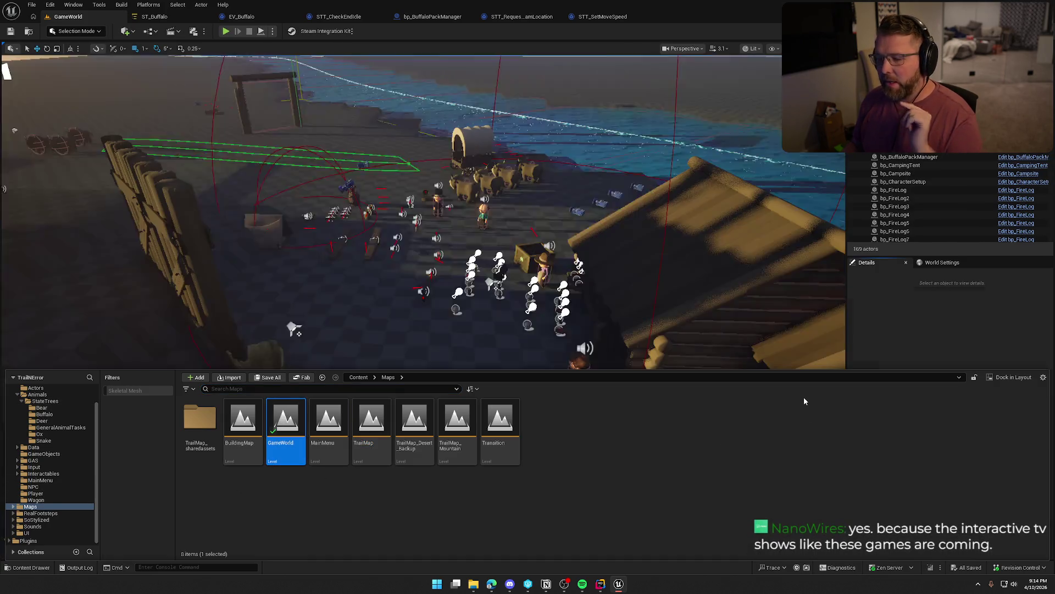
{"action": "mouse_move", "coordinate": [841, 372]}
{"action": "left_mouse_down"}
{"action": "mouse_move", "coordinate": [604, 358]}
{"action": "mouse_move", "coordinate": [468, 297]}
{"action": "mouse_move", "coordinate": [429, 231]}
{"action": "mouse_move", "coordinate": [512, 342]}
{"action": "left_mouse_up"}
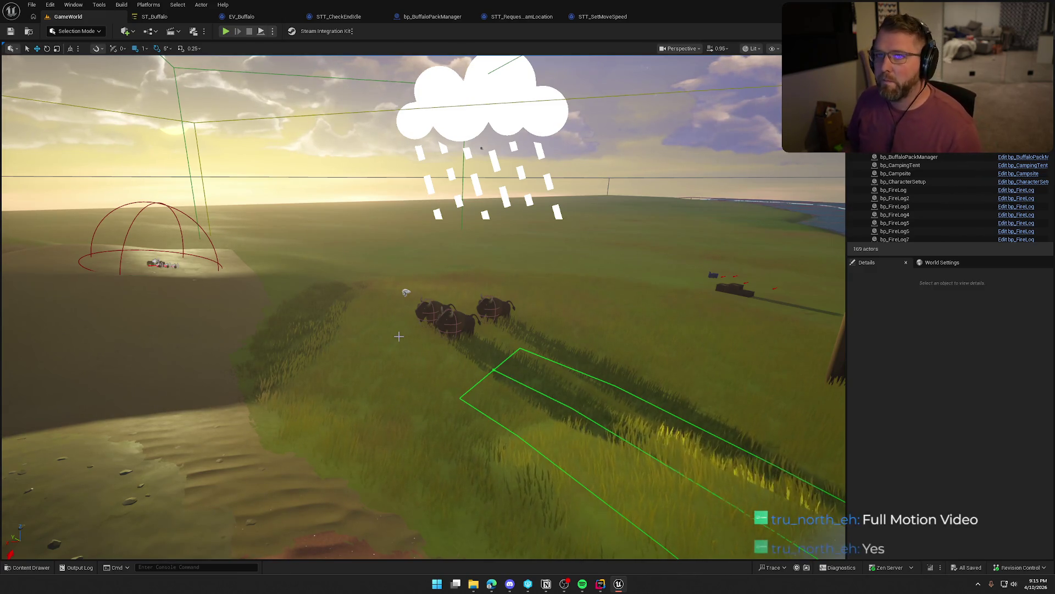
{"action": "left_click_drag", "start_coordinate": [399, 337], "coordinate": [442, 354]}
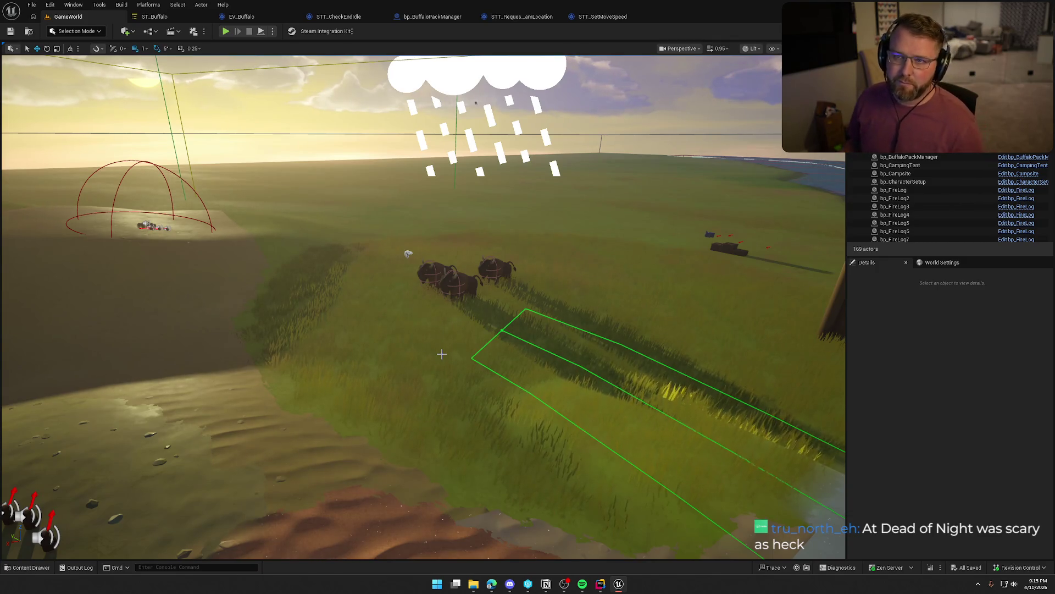
Move closer, select the middle, left and right buffalo, and delete all three.
{"action": "mouse_move", "coordinate": [402, 322]}
{"action": "left_mouse_down"}
{"action": "mouse_move", "coordinate": [402, 308]}
{"action": "mouse_move", "coordinate": [446, 297]}
{"action": "left_mouse_up"}
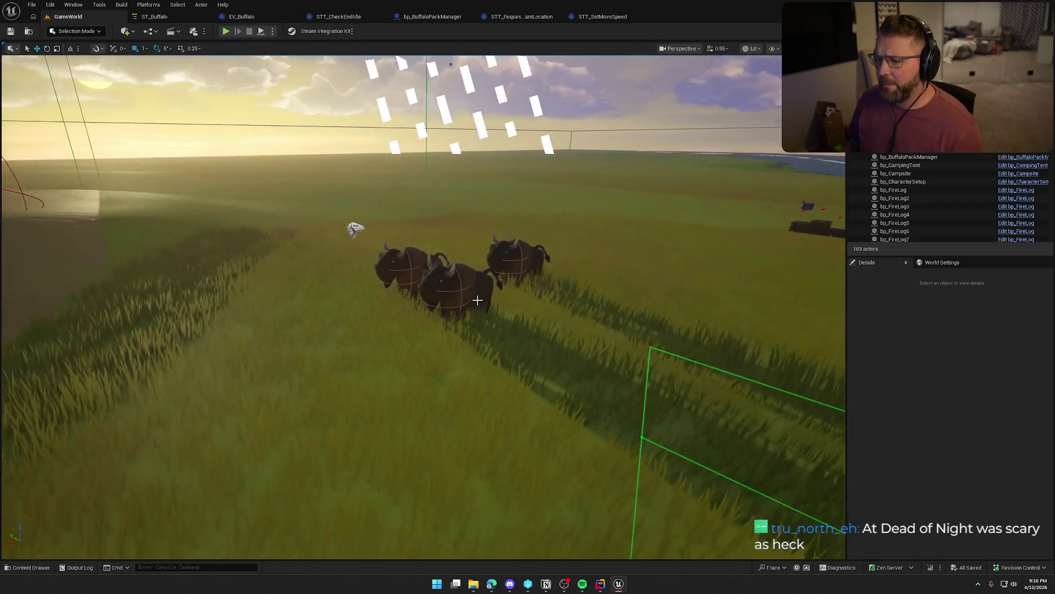
{"action": "left_click", "coordinate": [446, 296]}
{"action": "left_click", "coordinate": [401, 269], "text": "ctrl"}
{"action": "left_click", "coordinate": [516, 258], "text": "ctrl"}
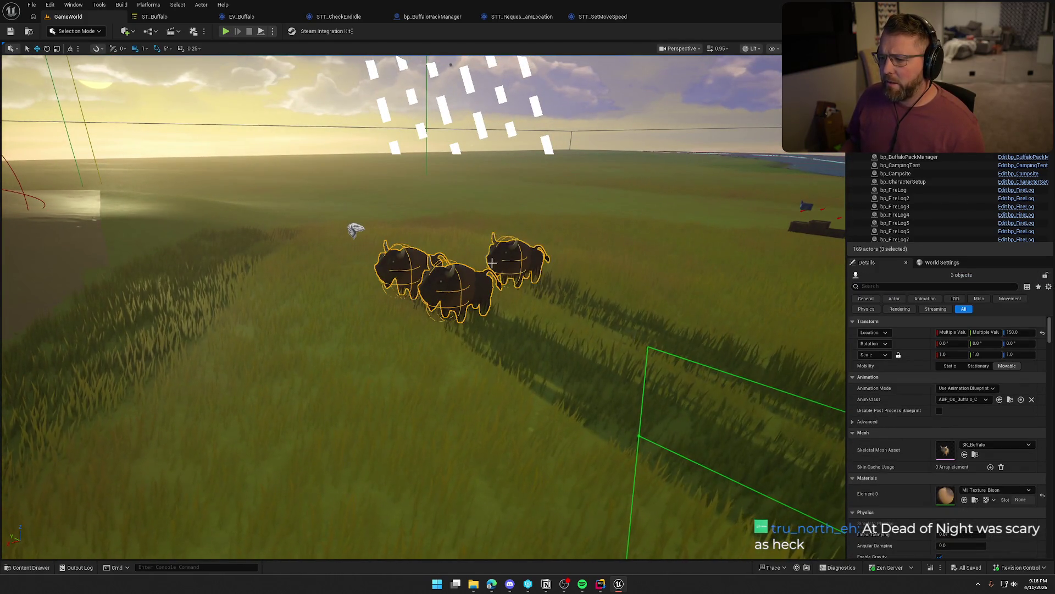
{"action": "key", "text": "Delete"}
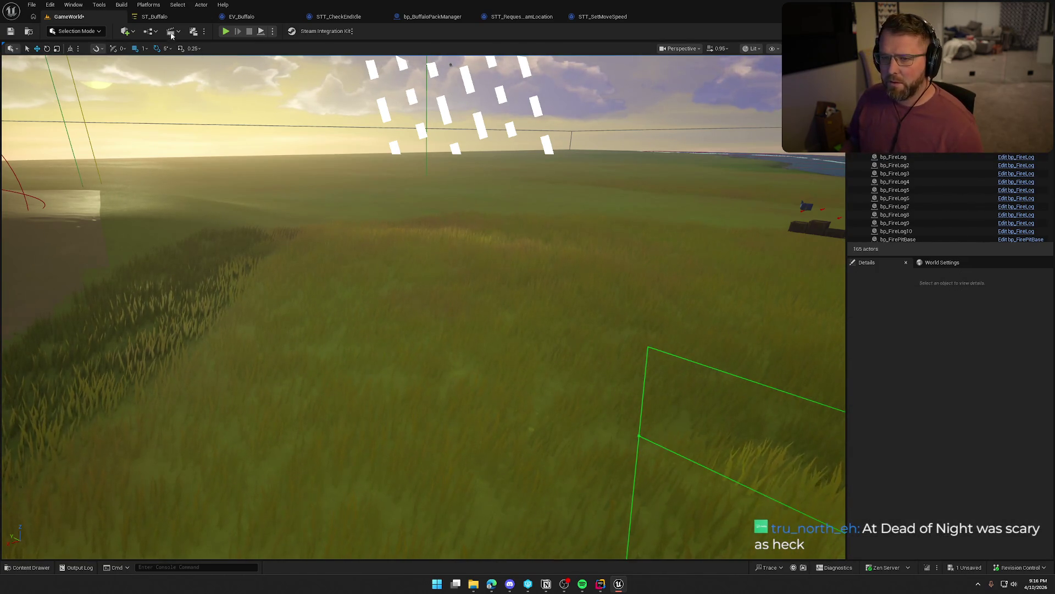
Close the ST_Buffalo, EV_Buffalo, STT_CheckEndIdle, bp_BuffaloPackManager and other buffalo asset tabs.
{"action": "middle_click", "coordinate": [162, 17]}
{"action": "middle_click", "coordinate": [163, 17]}
{"action": "middle_click", "coordinate": [162, 16]}
{"action": "middle_click", "coordinate": [163, 17]}
{"action": "middle_click", "coordinate": [163, 17]}
{"action": "middle_click", "coordinate": [163, 17]}
Place a bp_AI_Bear from the Animals folder onto the grassland.
{"action": "key", "text": "ctrl+space"}
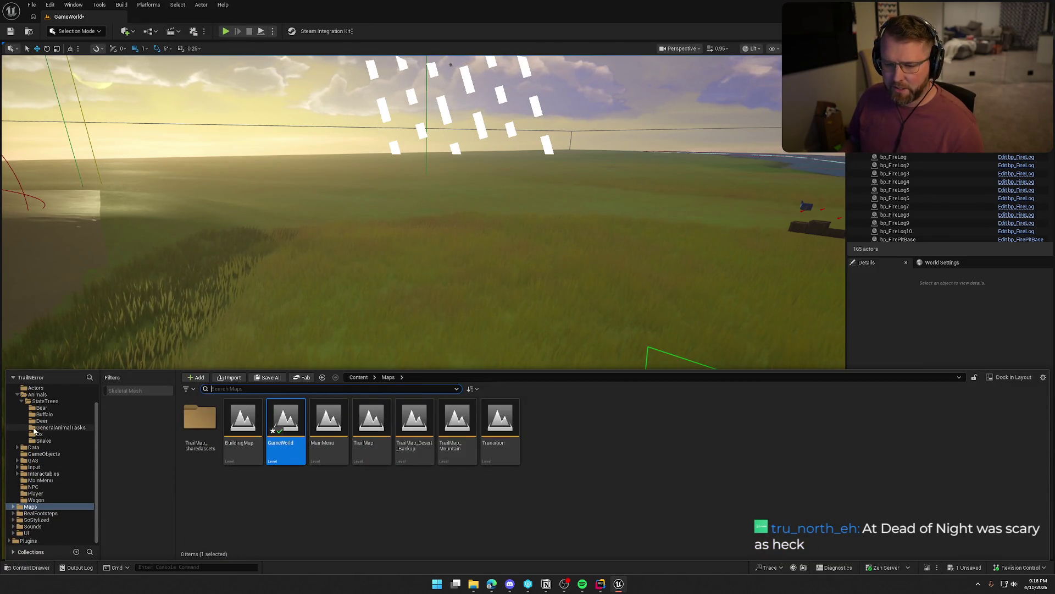
{"action": "left_click", "coordinate": [38, 395]}
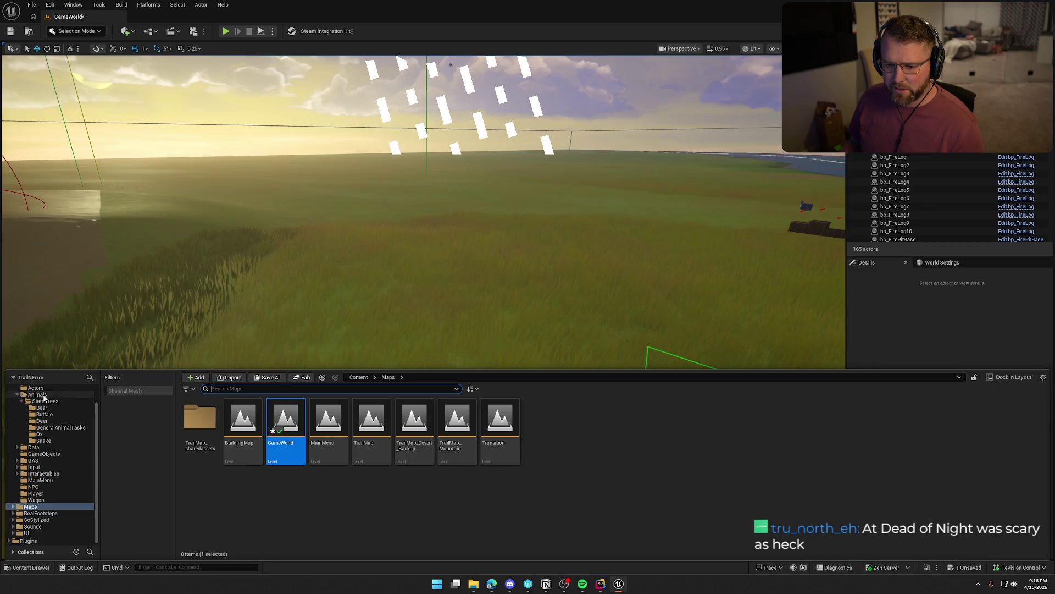
{"action": "left_click", "coordinate": [345, 527]}
{"action": "mouse_move", "coordinate": [238, 428]}
{"action": "left_mouse_down"}
{"action": "mouse_move", "coordinate": [370, 304]}
{"action": "mouse_move", "coordinate": [412, 307]}
{"action": "left_mouse_up"}
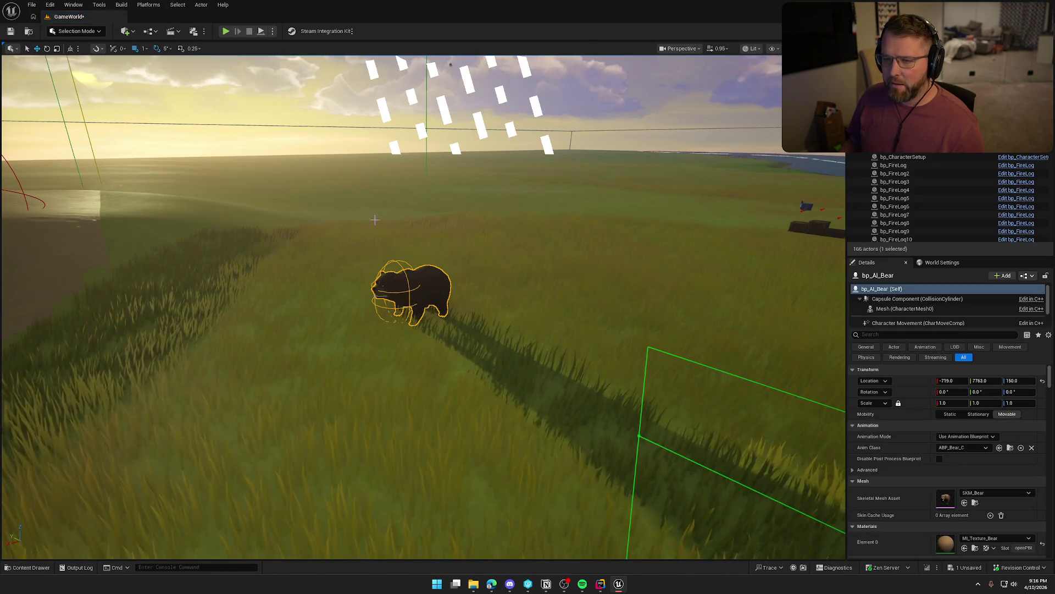
Open the ST_Bear state tree from the Bear state trees folder.
{"action": "key", "text": "ctrl+space"}
{"action": "left_click", "coordinate": [42, 408]}
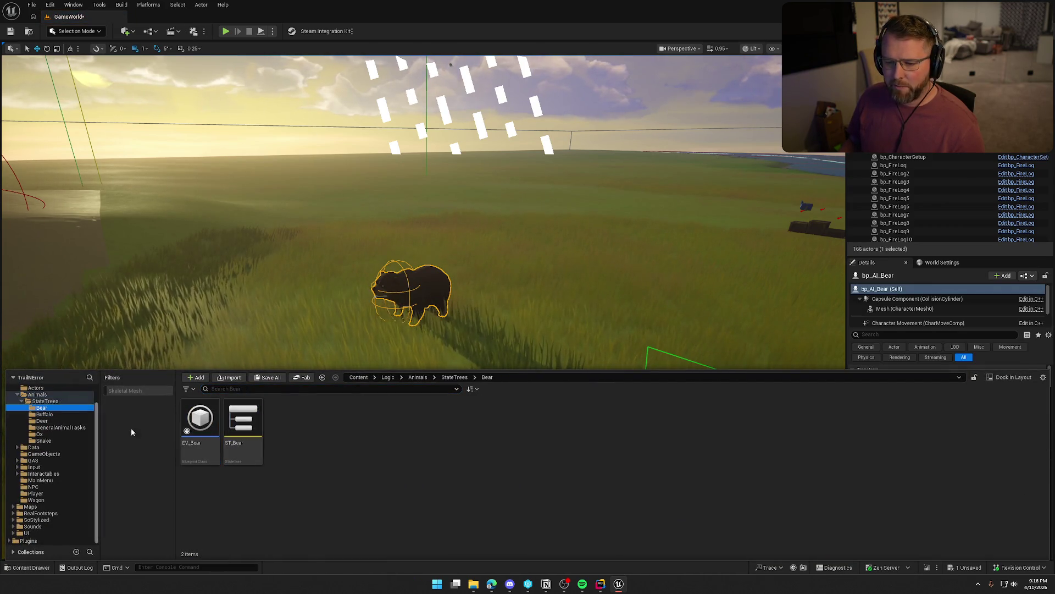
{"action": "double_click", "coordinate": [242, 421]}
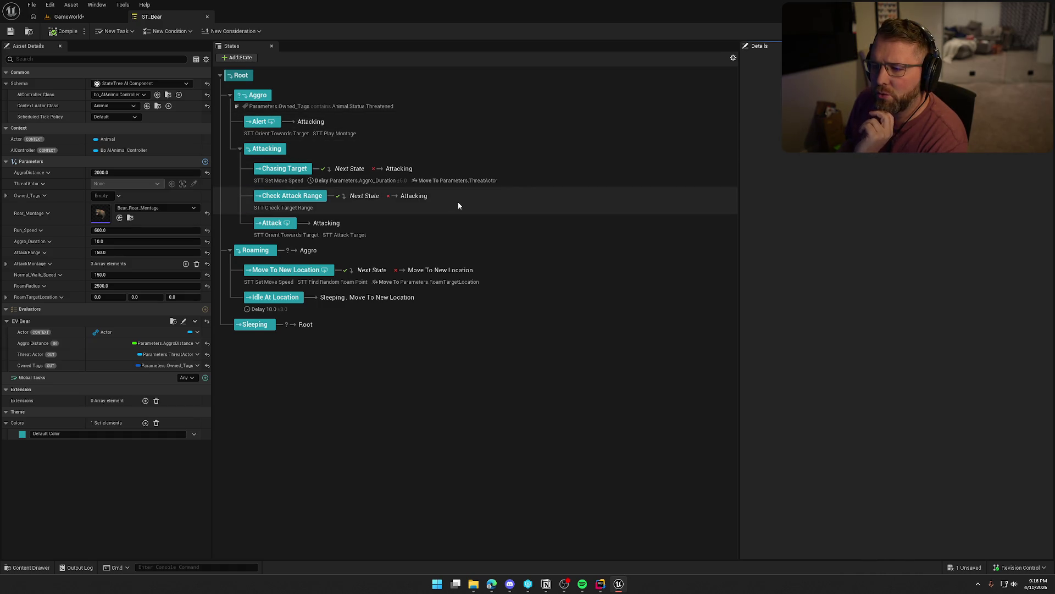
Switch back to the GameWorld level tab.
{"action": "left_click", "coordinate": [67, 17]}
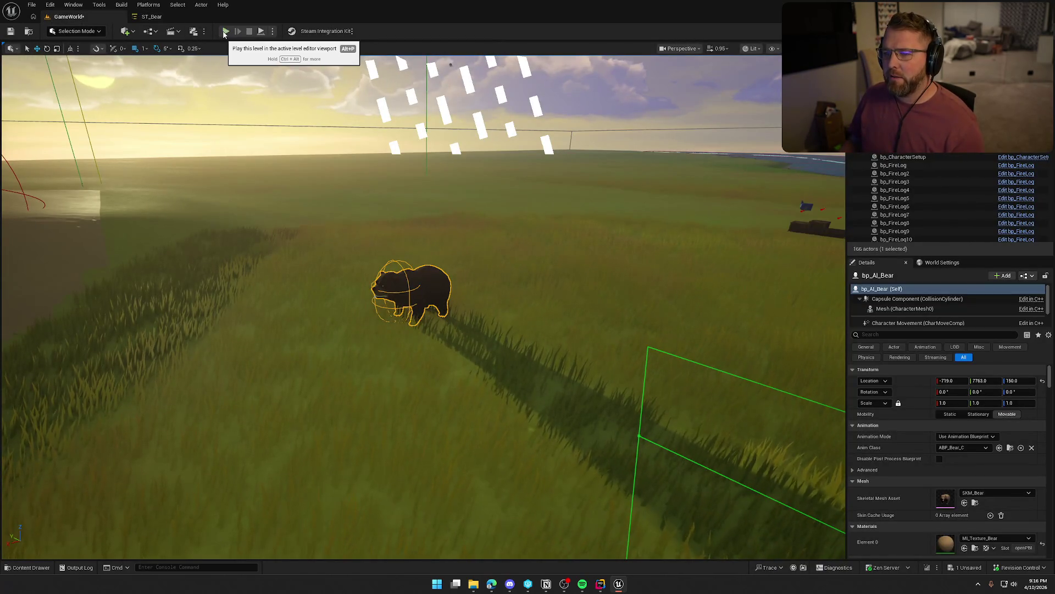
Play-test GameWorld, sprinting the character across the map, then stop and return to ST_Bear.
{"action": "left_click", "coordinate": [225, 32]}
{"action": "key", "text": "w"}
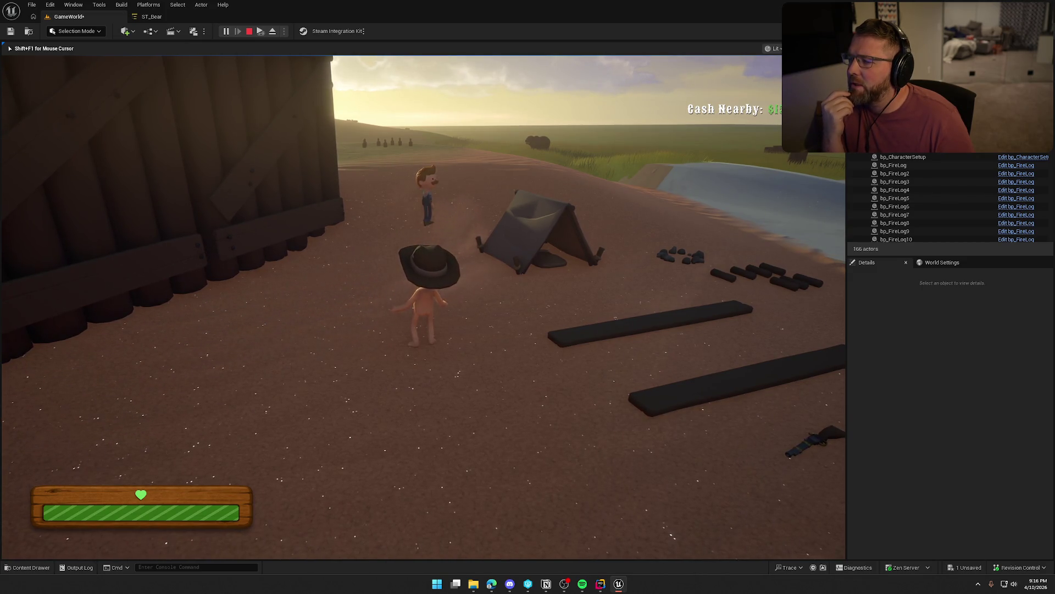
{"action": "key", "text": "shift+w"}
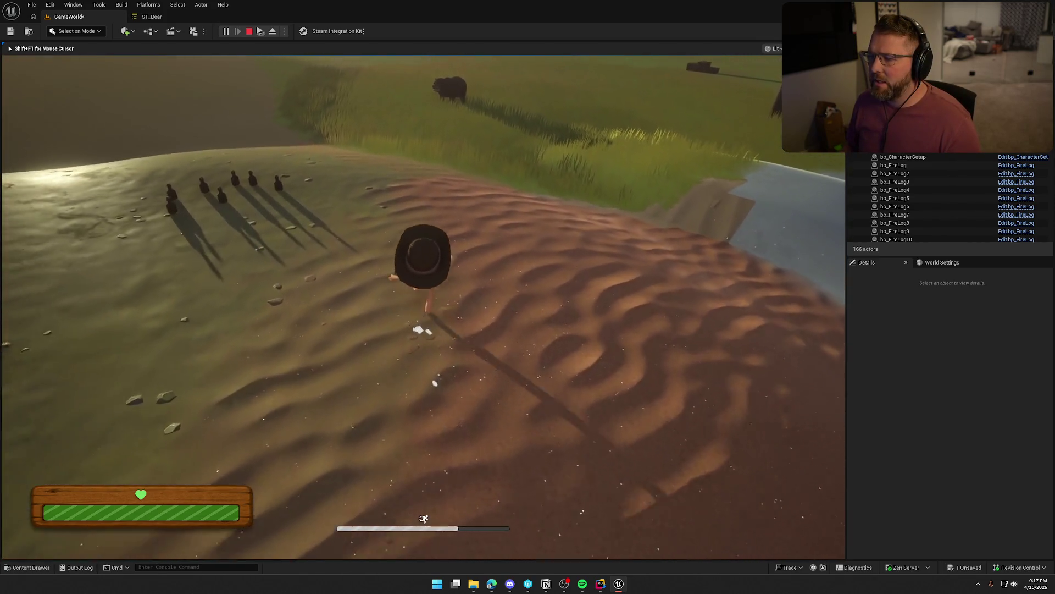
{"action": "key", "text": "Escape"}
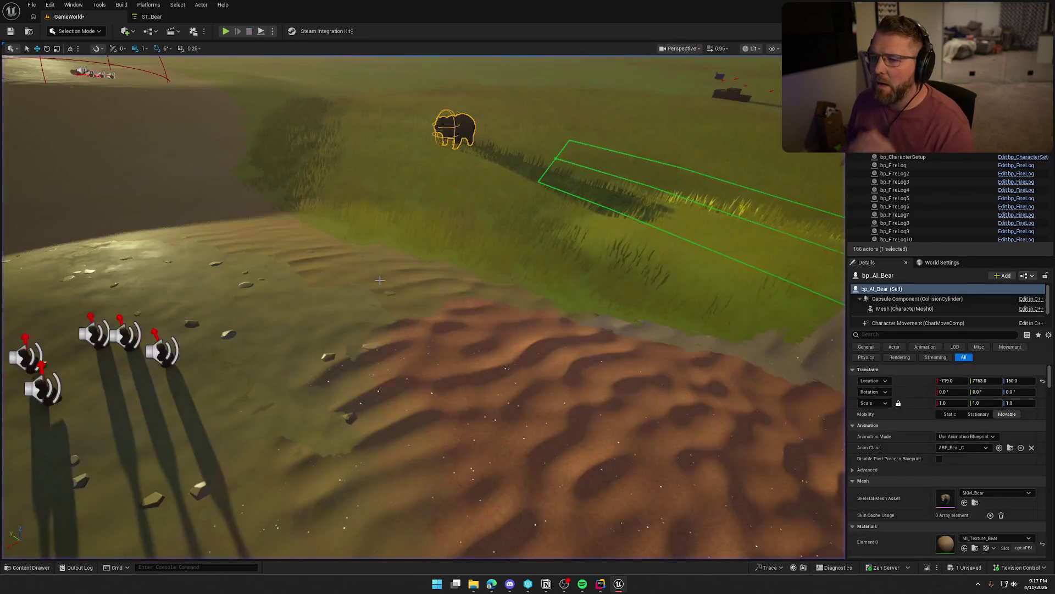
{"action": "left_click", "coordinate": [149, 17]}
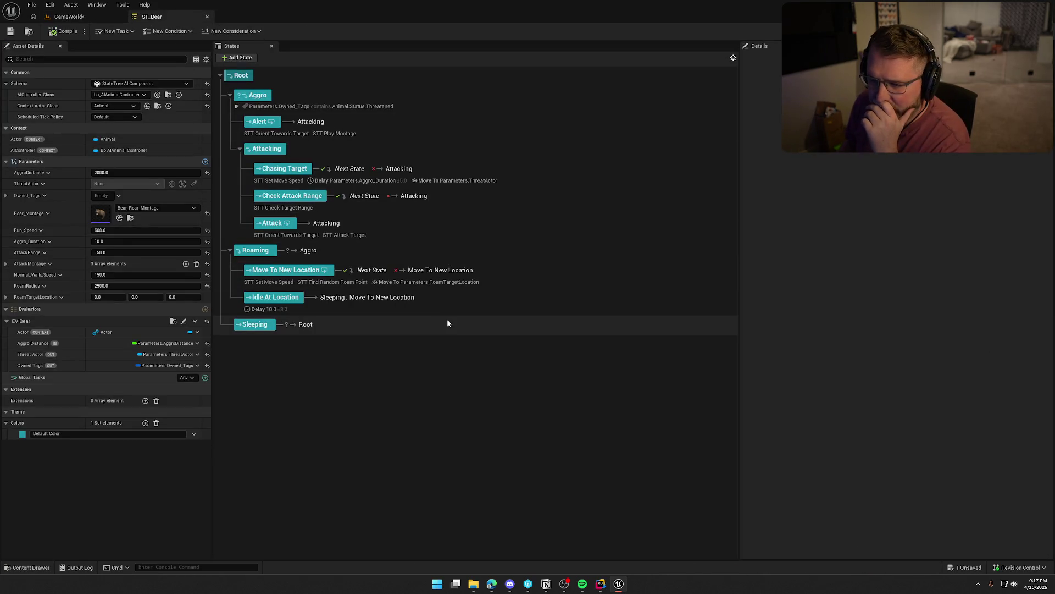
Inspect the Set Move Speed task Blueprint used by the Chasing Target state, then close it.
{"action": "left_click", "coordinate": [284, 183]}
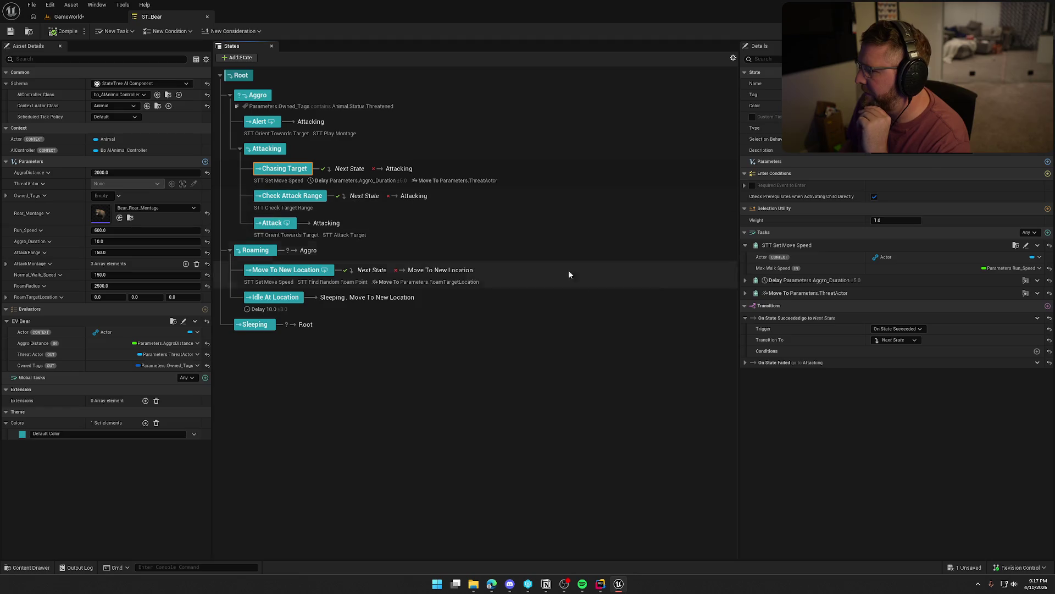
{"action": "left_click", "coordinate": [1028, 248]}
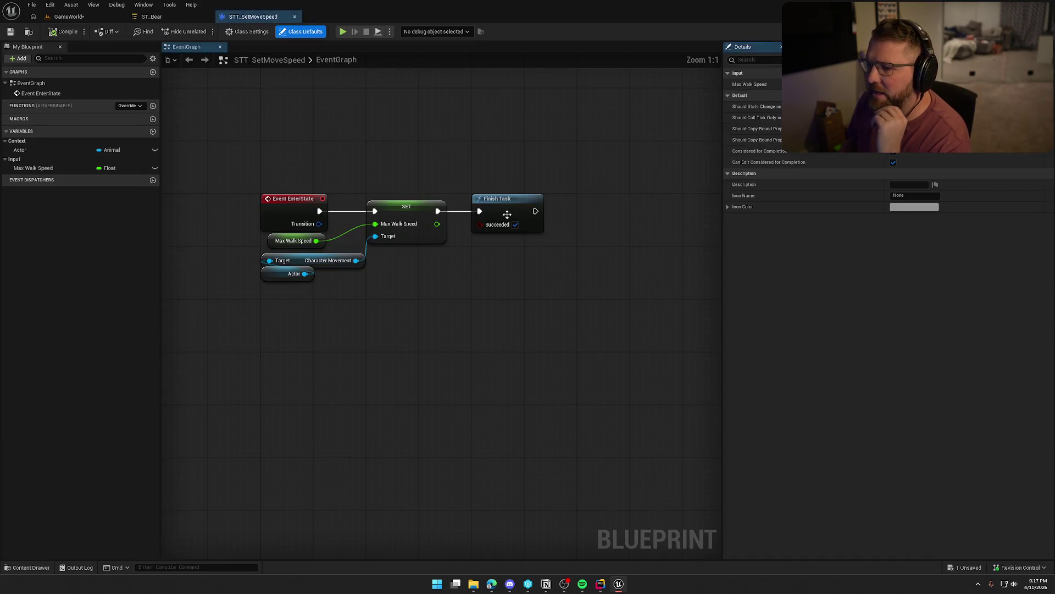
{"action": "left_click", "coordinate": [324, 17]}
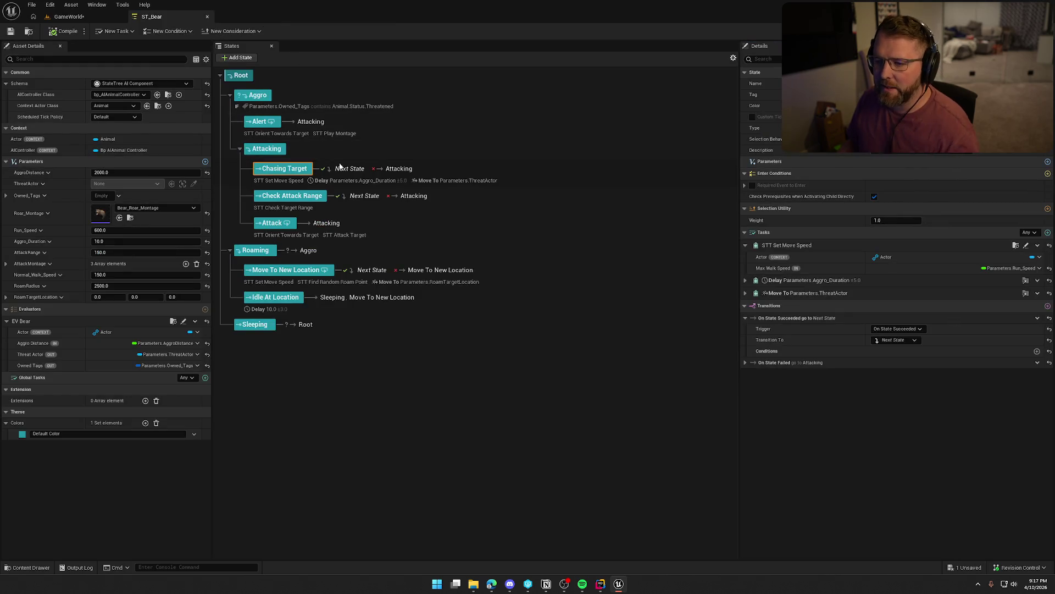
Add a new child state under the Attacking state.
{"action": "right_click", "coordinate": [268, 150]}
{"action": "mouse_move", "coordinate": [342, 170]}
{"action": "left_click", "coordinate": [397, 181]}
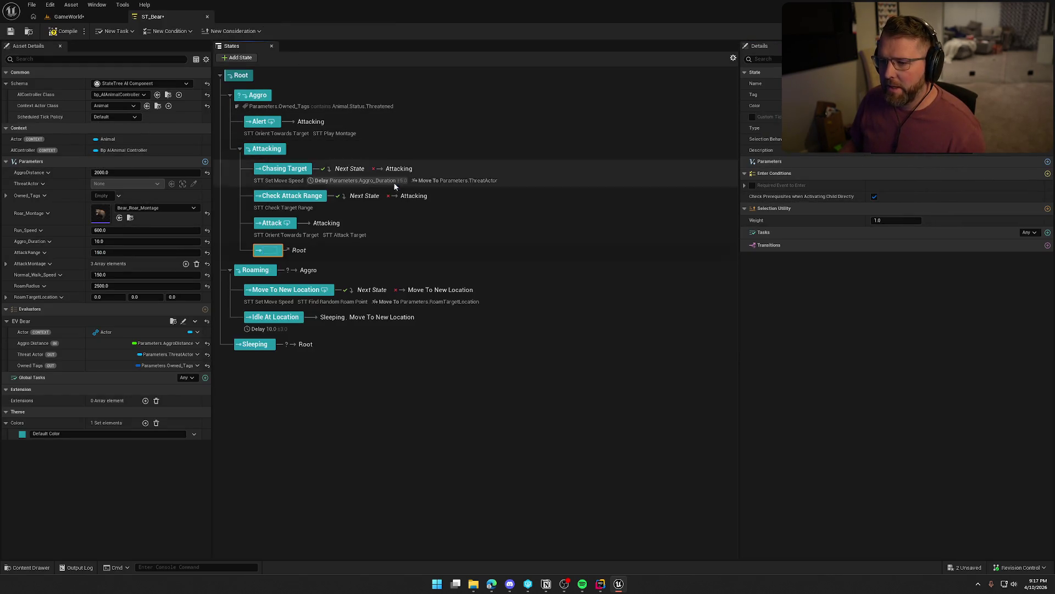
Name the new state Set Move Speed and move it to the top of Attacking.
{"action": "type", "text": "Set Move Spee"}
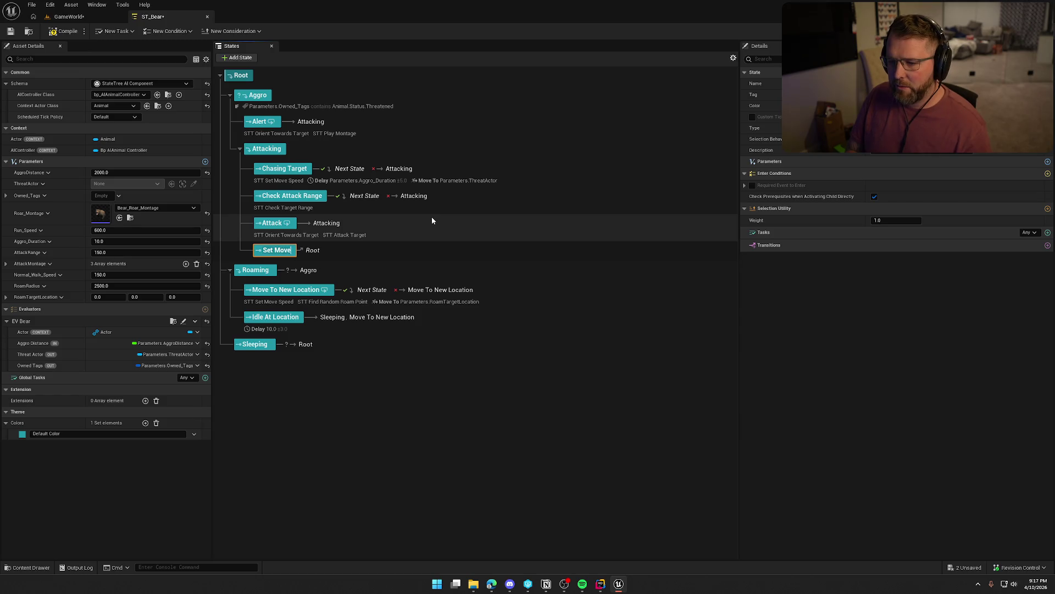
{"action": "type", "text": "d"}
{"action": "key", "text": "Return"}
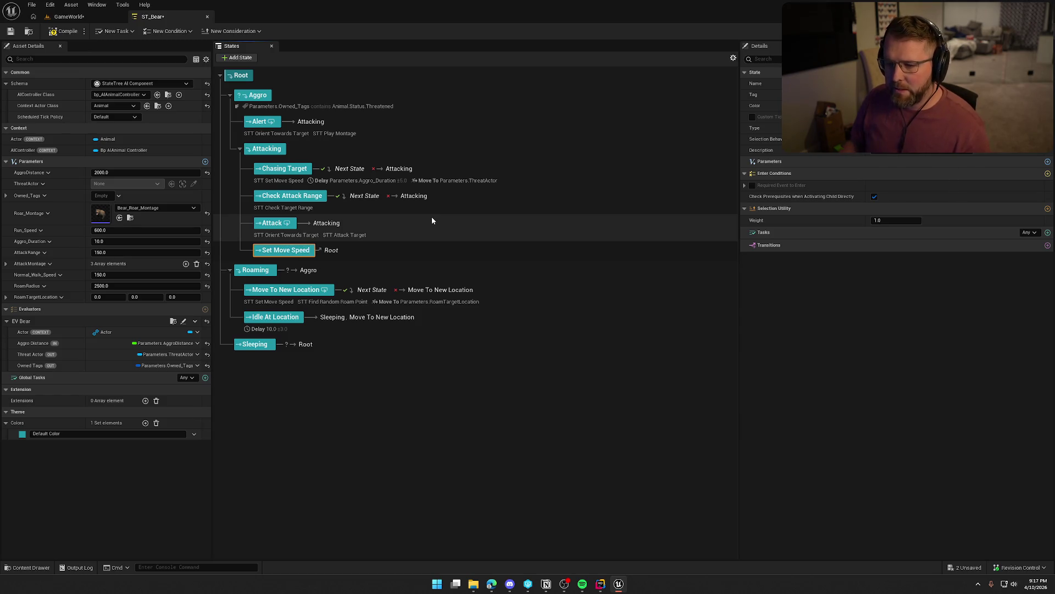
{"action": "left_click_drag", "start_coordinate": [286, 239], "coordinate": [283, 166]}
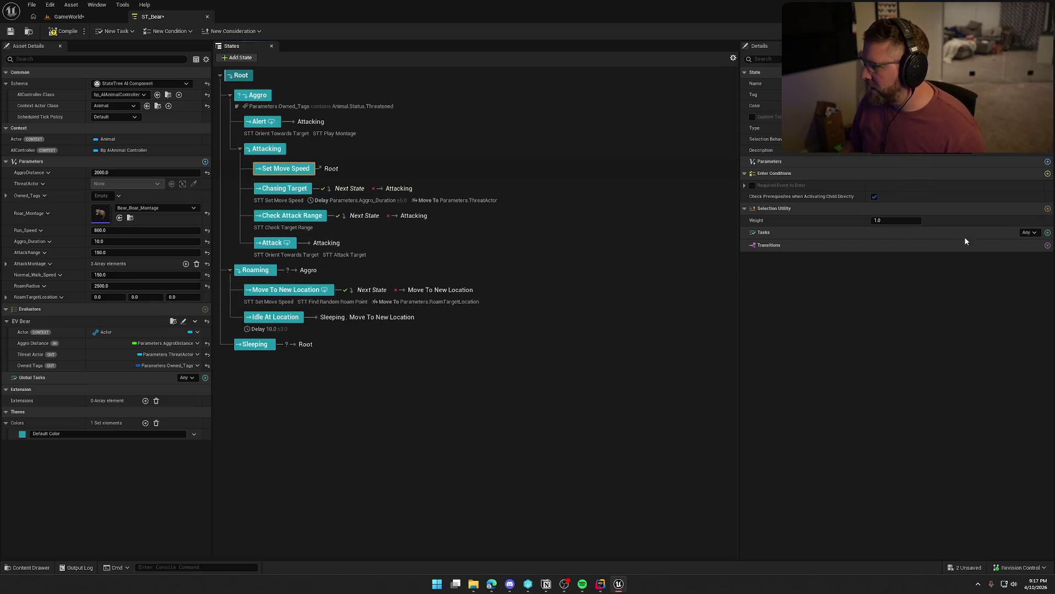
Add an STT Set Move Speed task with Max Walk Speed bound to Parameters.Run_Speed.
{"action": "left_click", "coordinate": [1047, 233]}
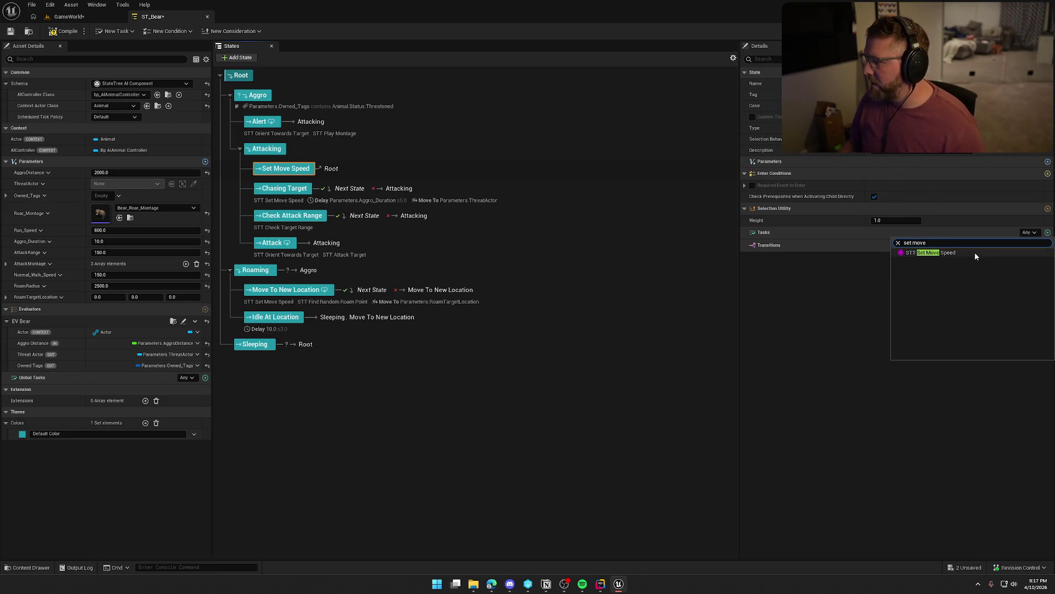
{"action": "left_click", "coordinate": [934, 258]}
{"action": "left_click", "coordinate": [1040, 269]}
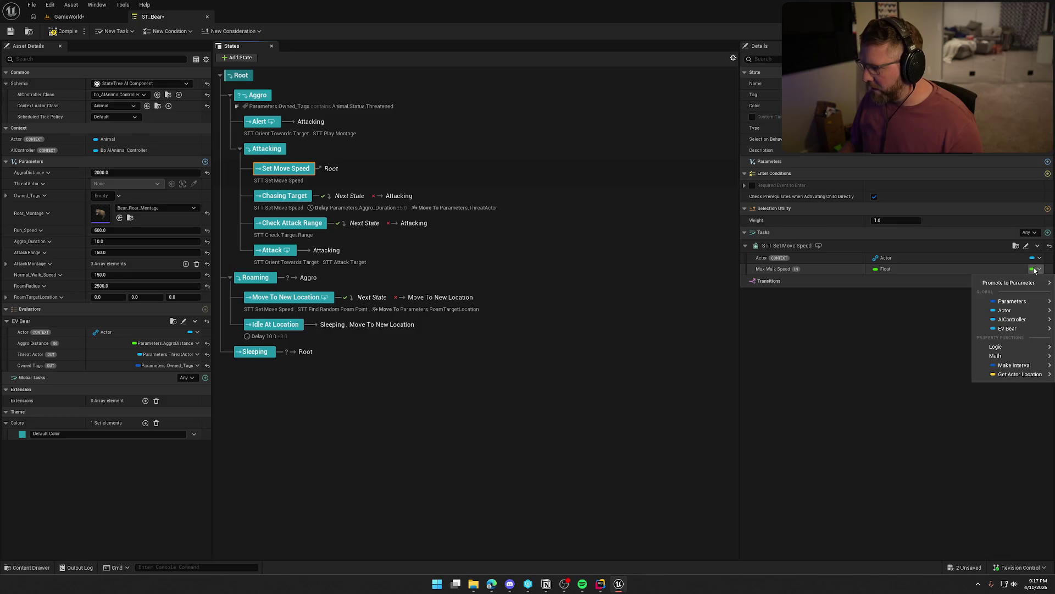
{"action": "mouse_move", "coordinate": [1008, 282]}
{"action": "left_click", "coordinate": [281, 195]}
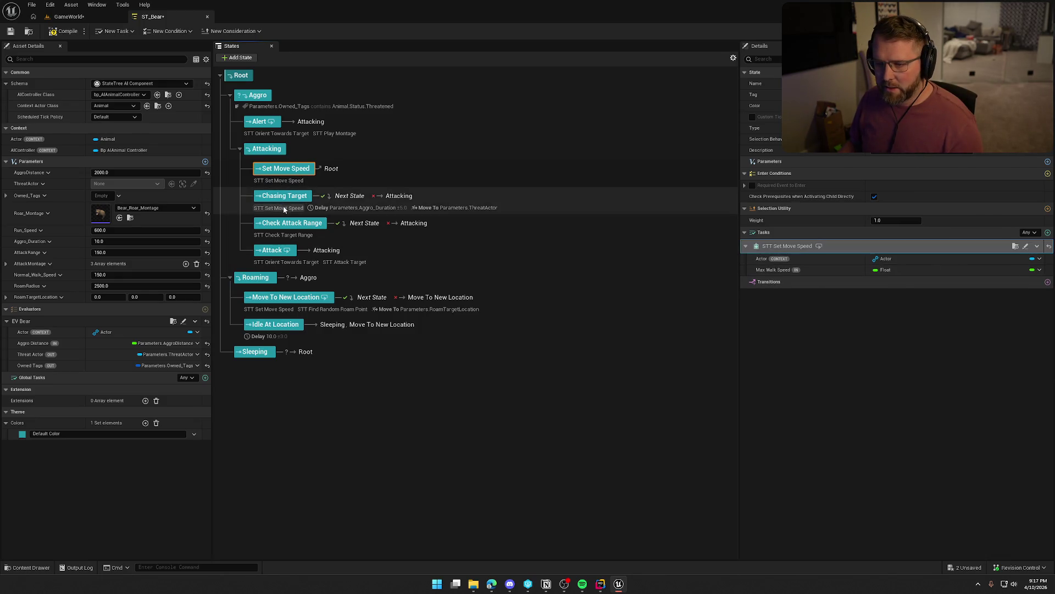
{"action": "left_click", "coordinate": [282, 198]}
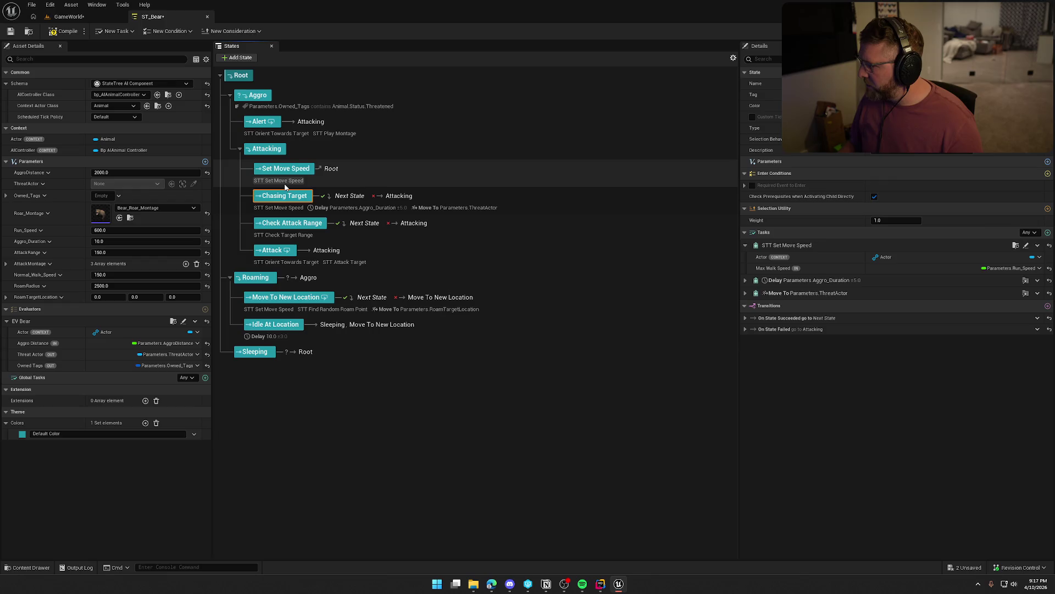
{"action": "left_click", "coordinate": [285, 180]}
{"action": "left_click", "coordinate": [1039, 269]}
{"action": "mouse_move", "coordinate": [1005, 310]}
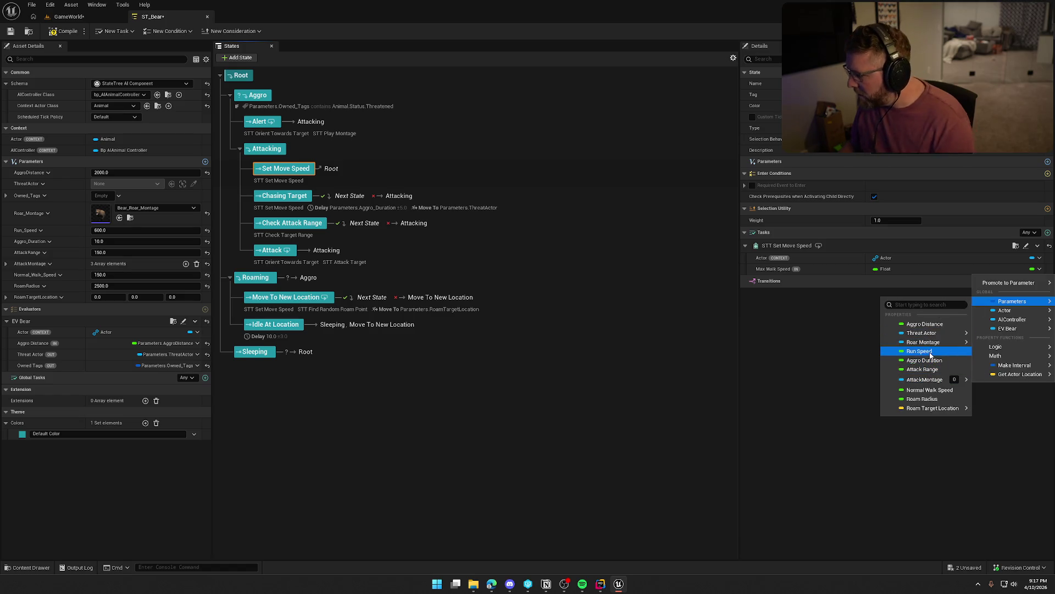
{"action": "left_click", "coordinate": [931, 352]}
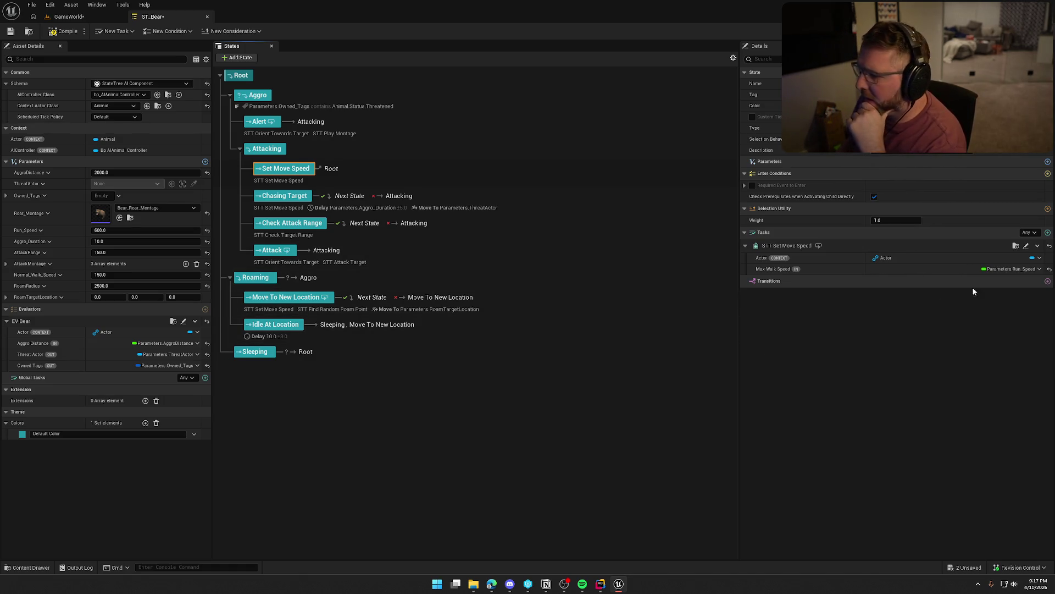
Add a transition from Set Move Speed to Next State on completion.
{"action": "left_click", "coordinate": [1048, 282]}
{"action": "left_click", "coordinate": [896, 315]}
{"action": "left_click", "coordinate": [906, 319]}
{"action": "left_click", "coordinate": [906, 319]}
{"action": "left_click", "coordinate": [895, 352]}
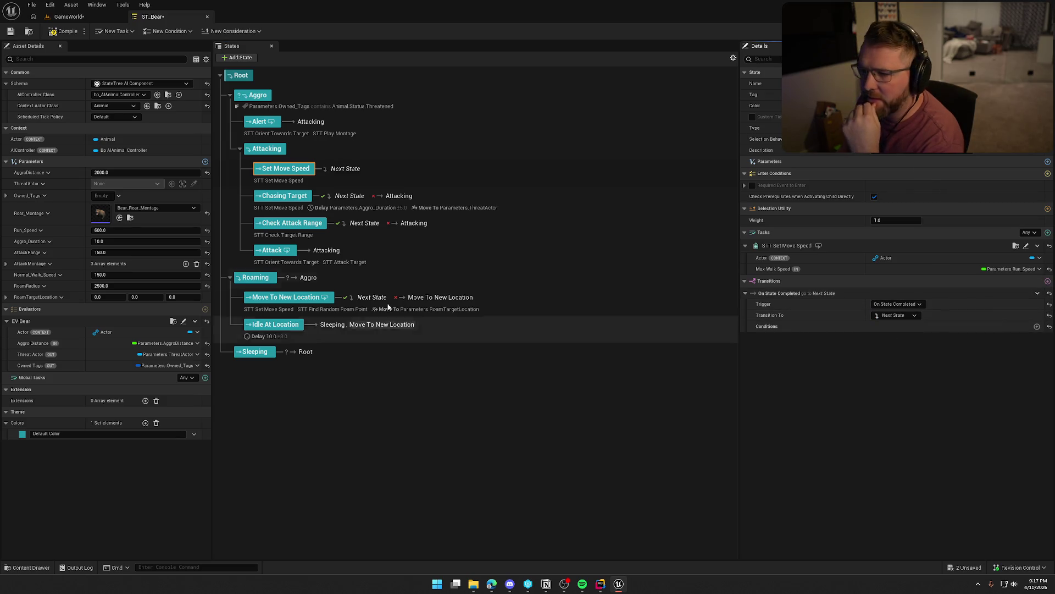
Delete the STT Set Move Speed task from the Chasing Target state.
{"action": "left_click", "coordinate": [281, 196]}
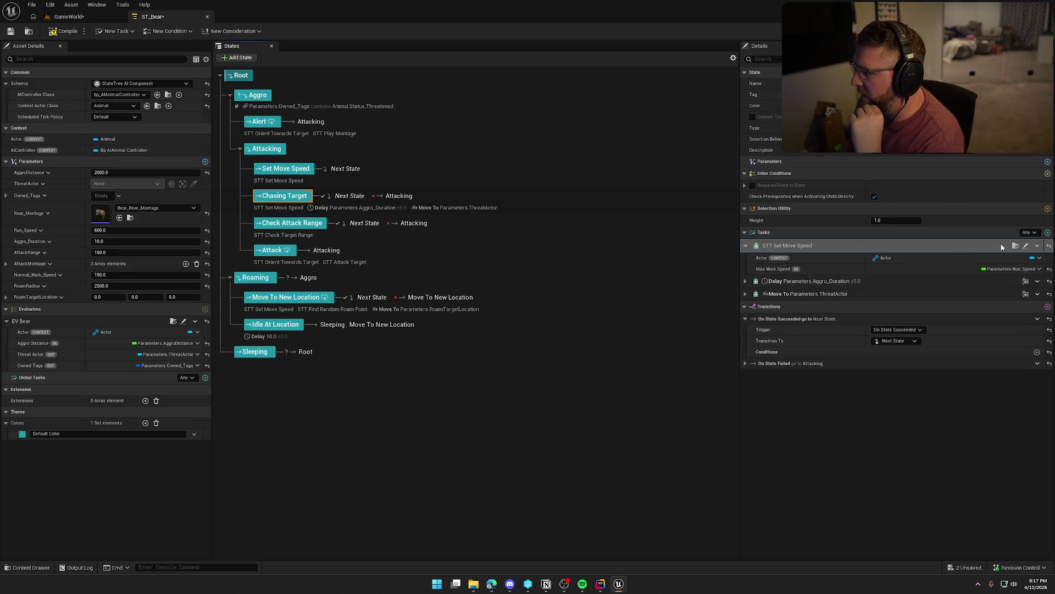
{"action": "left_click", "coordinate": [1037, 247]}
{"action": "left_click", "coordinate": [1014, 331]}
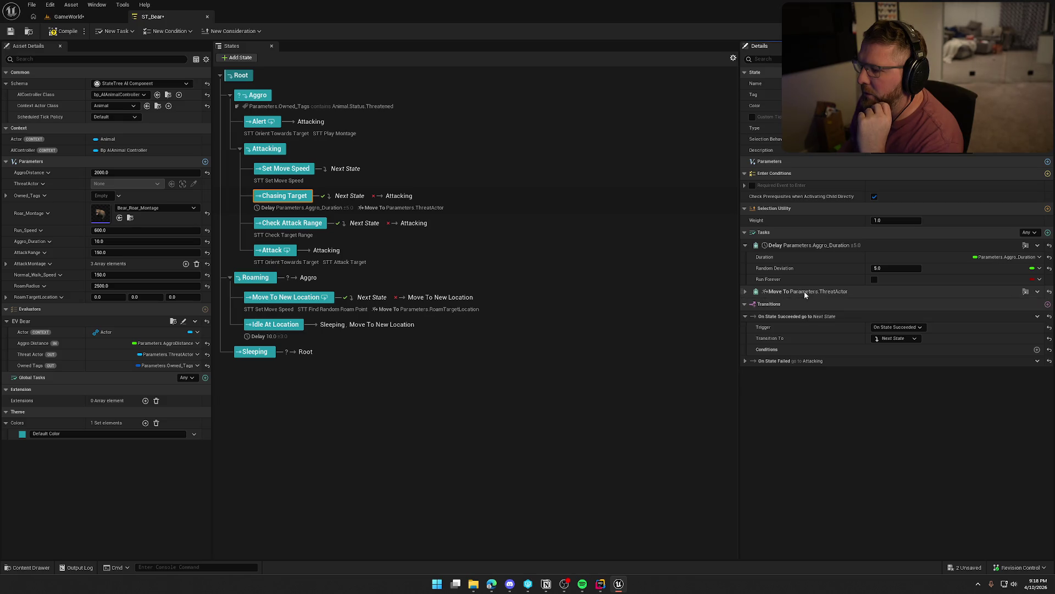
Review Chasing Target's Move To task settings, then inspect the Check Attack Range state.
{"action": "left_click", "coordinate": [746, 291]}
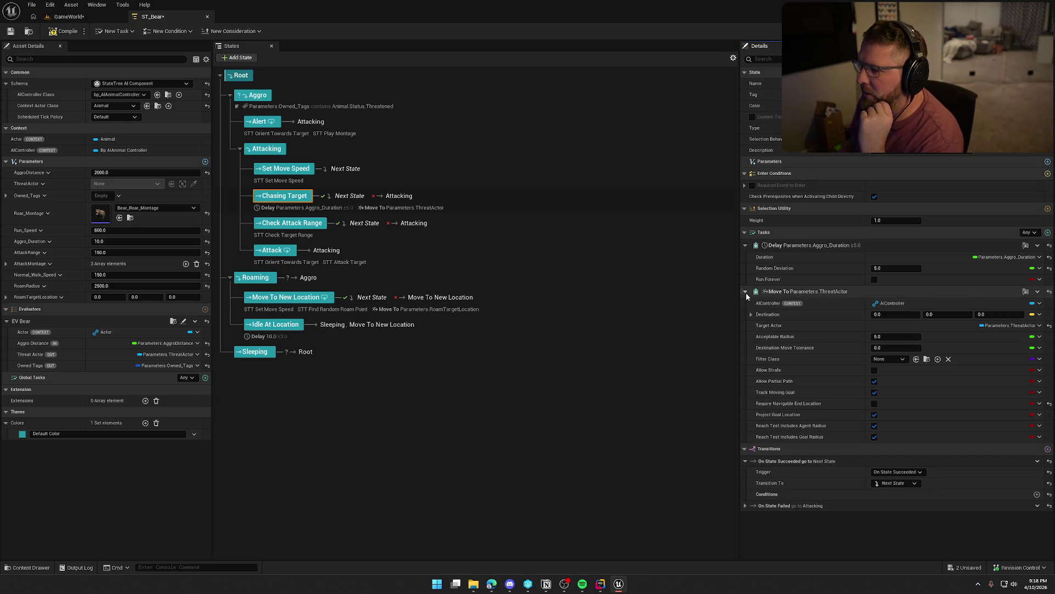
{"action": "left_click", "coordinate": [747, 292]}
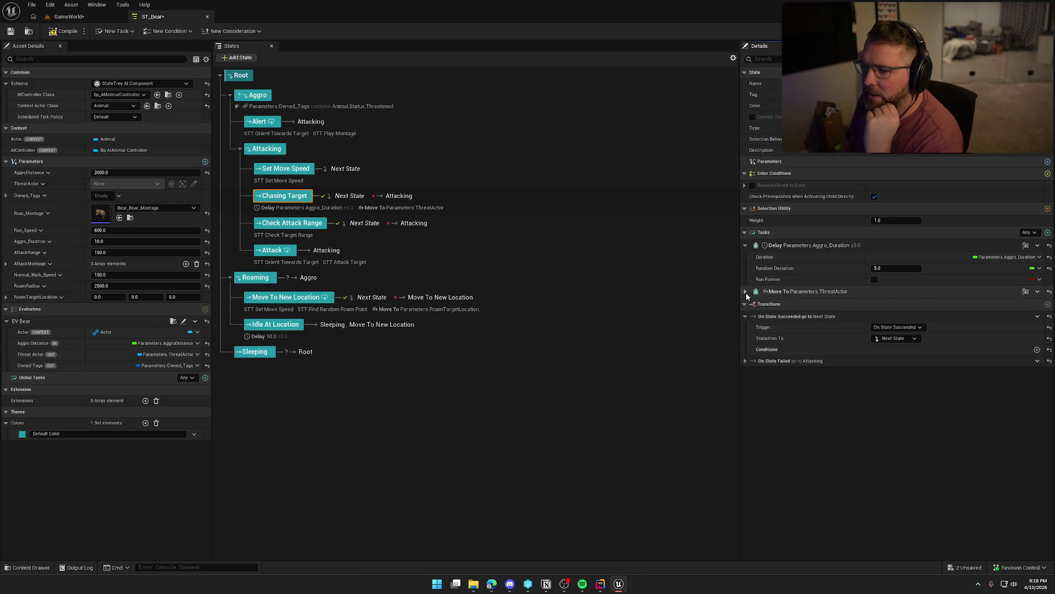
{"action": "left_click", "coordinate": [300, 235]}
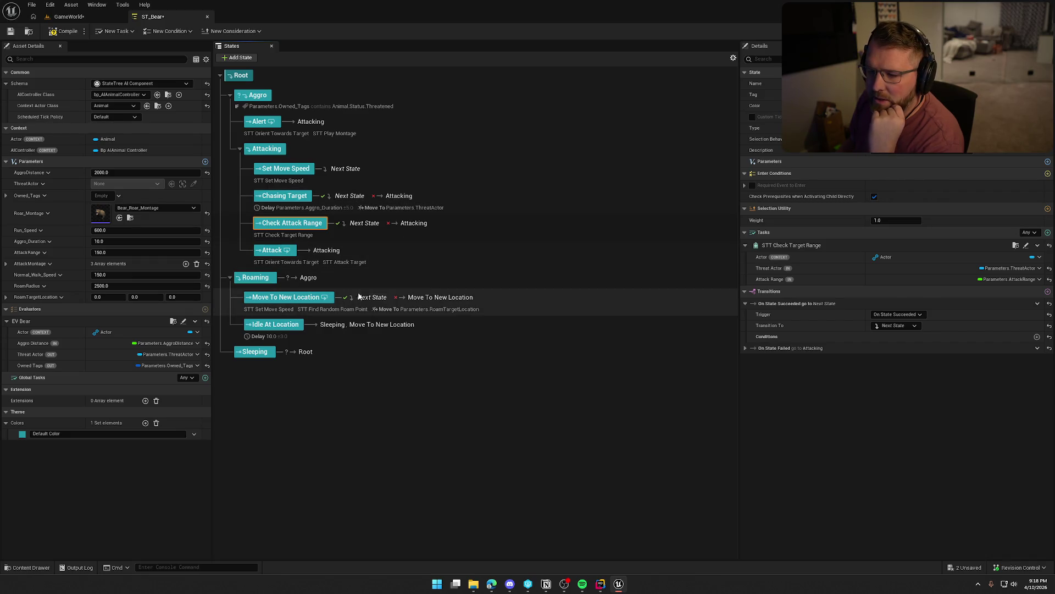
Add a child state named Set Move Speed at the top of Roaming.
{"action": "left_click", "coordinate": [261, 281]}
{"action": "right_click", "coordinate": [261, 285]}
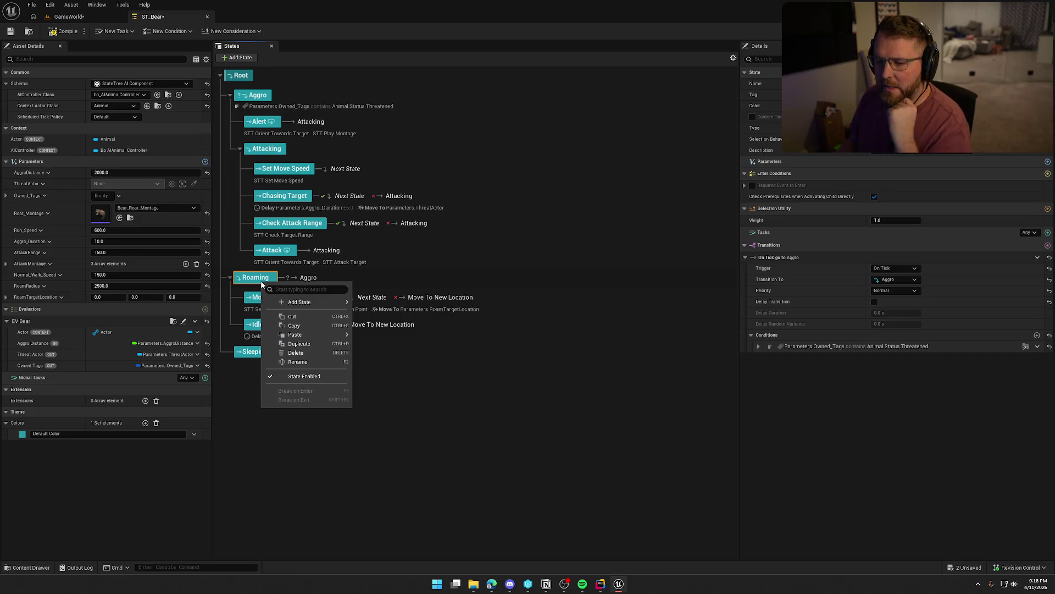
{"action": "mouse_move", "coordinate": [307, 299]}
{"action": "left_click", "coordinate": [408, 319]}
{"action": "type", "text": "Set Move Speed"}
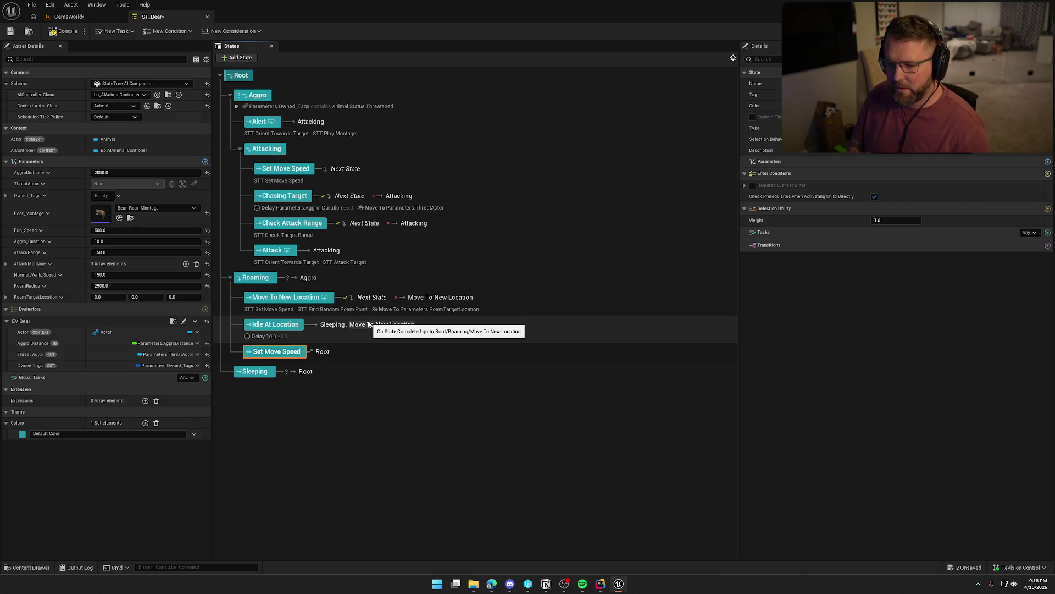
{"action": "key", "text": "Return"}
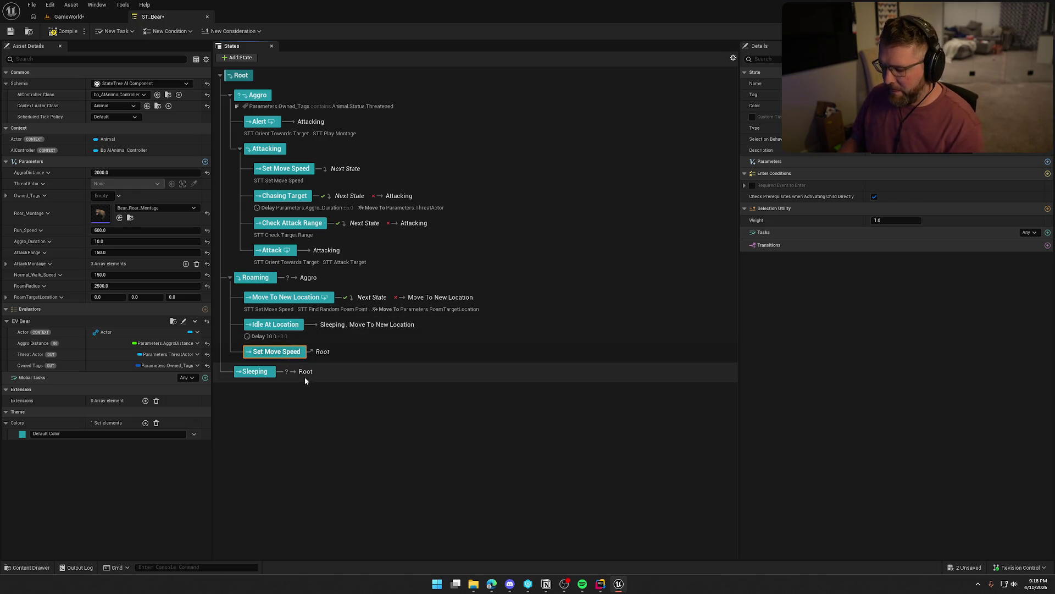
{"action": "mouse_move", "coordinate": [271, 356]}
{"action": "left_mouse_down"}
{"action": "mouse_move", "coordinate": [270, 299]}
{"action": "mouse_move", "coordinate": [266, 335]}
{"action": "mouse_move", "coordinate": [279, 294]}
{"action": "left_mouse_up"}
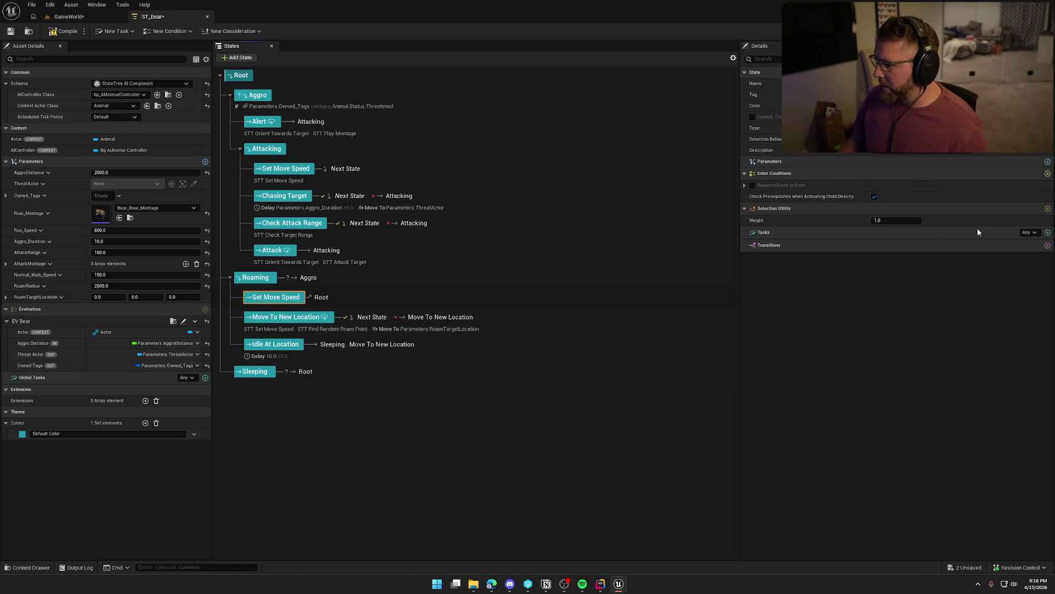
Give it an STT Set Move Speed task with Max Walk Speed bound to Normal_Walk_Speed.
{"action": "left_click", "coordinate": [1047, 234]}
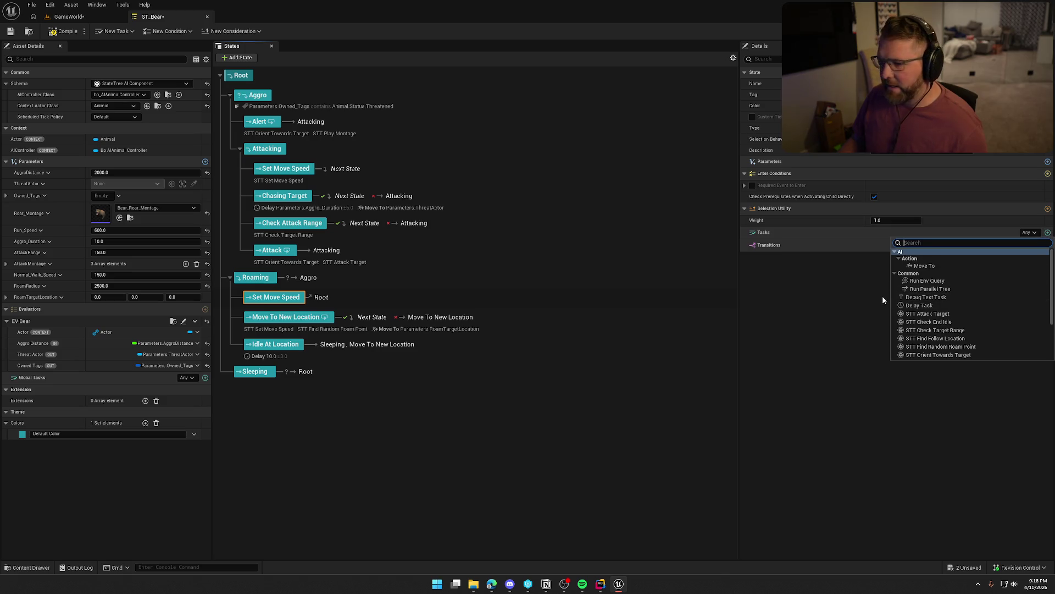
{"action": "type", "text": "set move"}
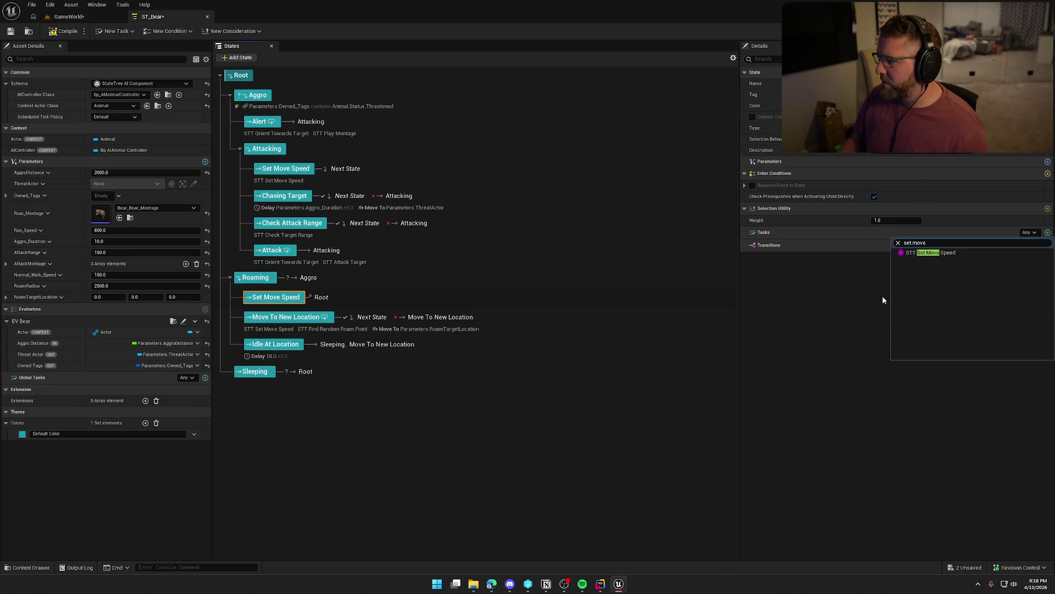
{"action": "left_click", "coordinate": [933, 254]}
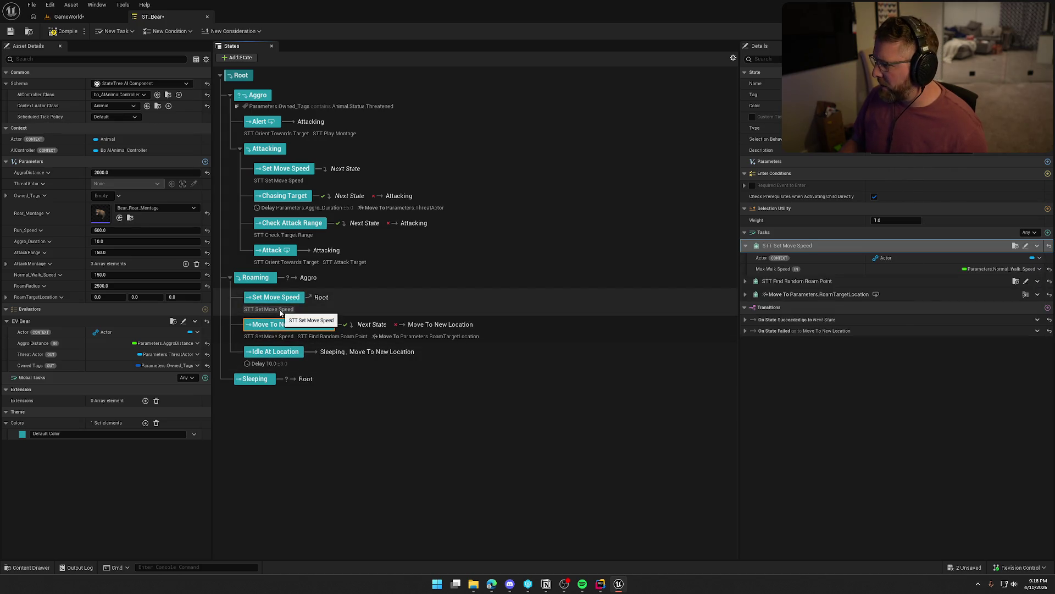
{"action": "left_click", "coordinate": [1040, 269]}
{"action": "mouse_move", "coordinate": [1013, 302]}
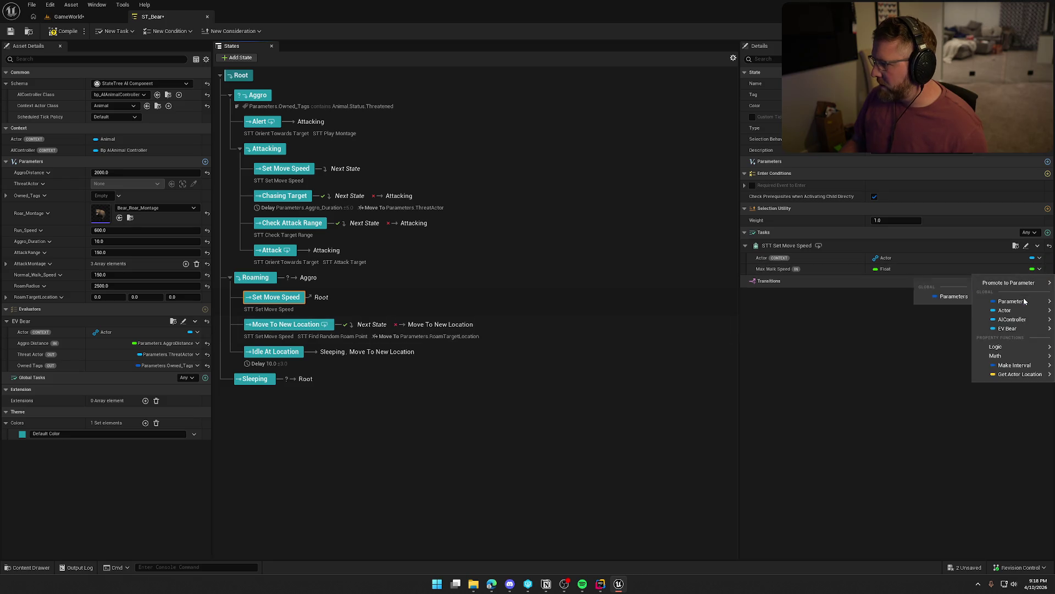
{"action": "left_click", "coordinate": [929, 390]}
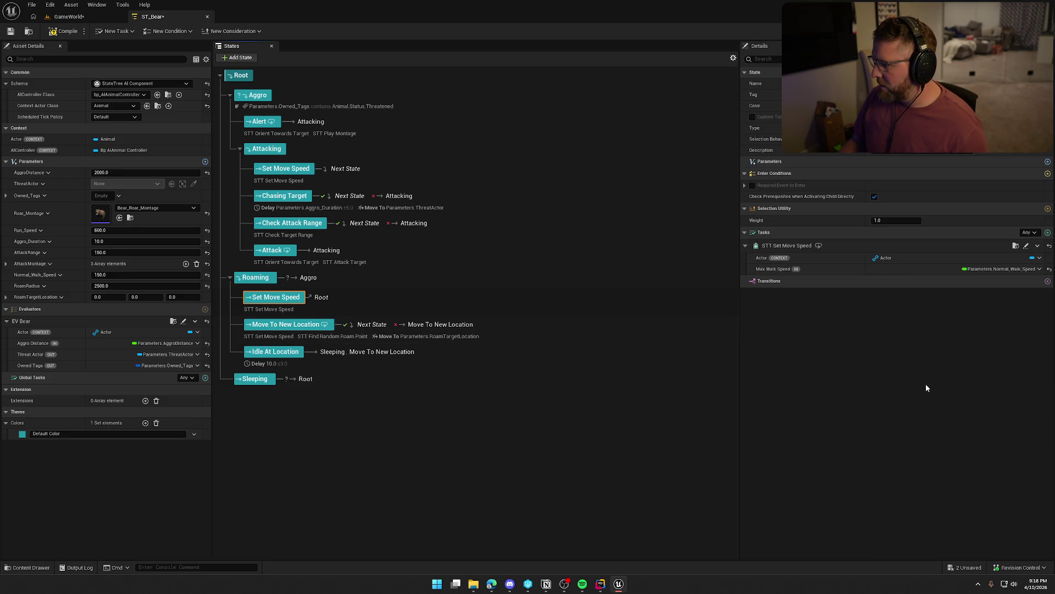
Delete the Set Move Speed task from Move To New Location and review its remaining tasks.
{"action": "left_click", "coordinate": [283, 325]}
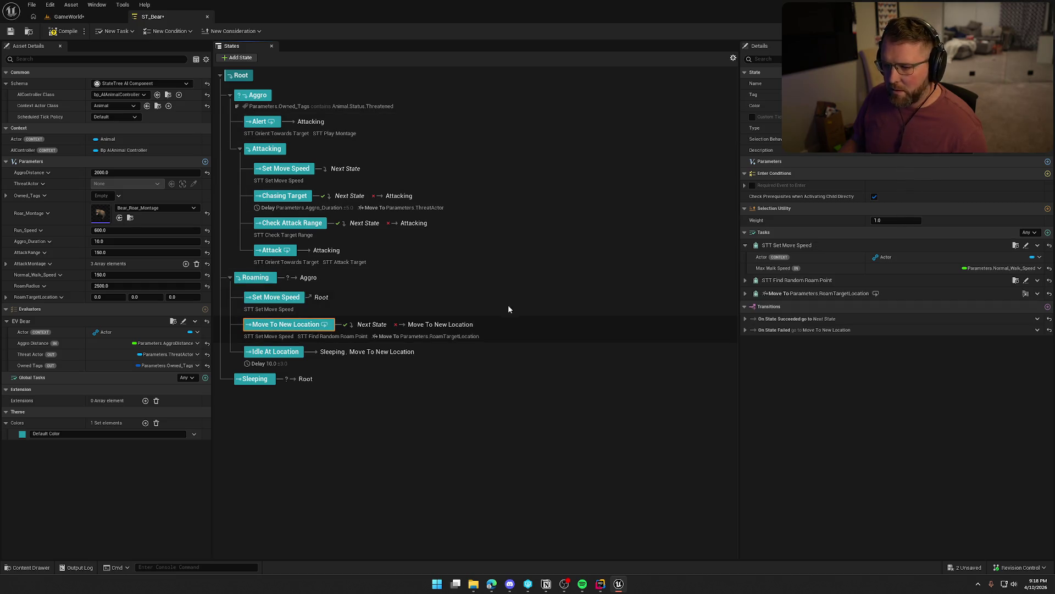
{"action": "left_click", "coordinate": [1037, 245]}
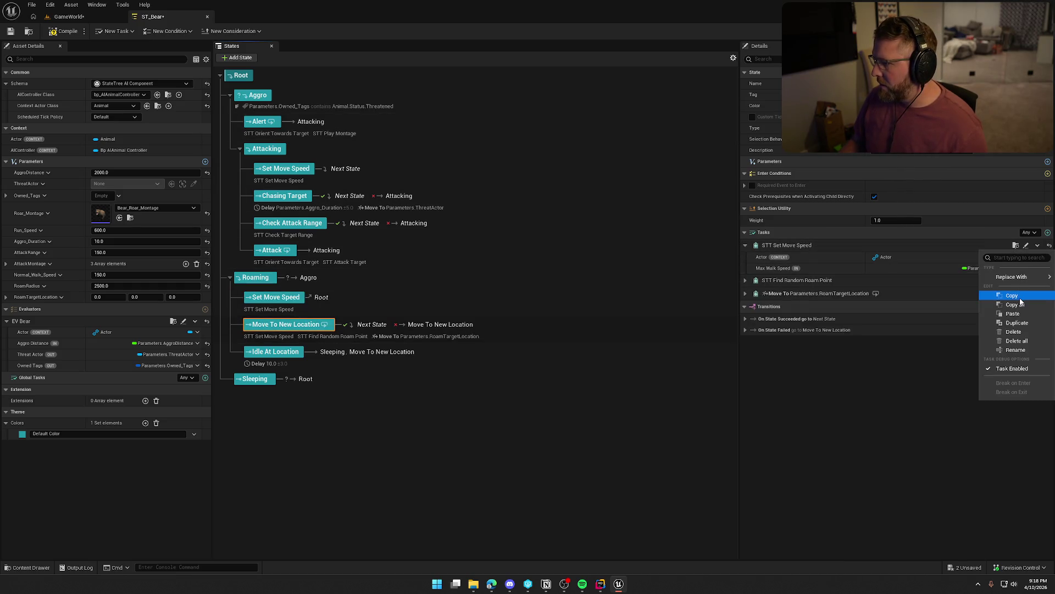
{"action": "left_click", "coordinate": [1014, 332]}
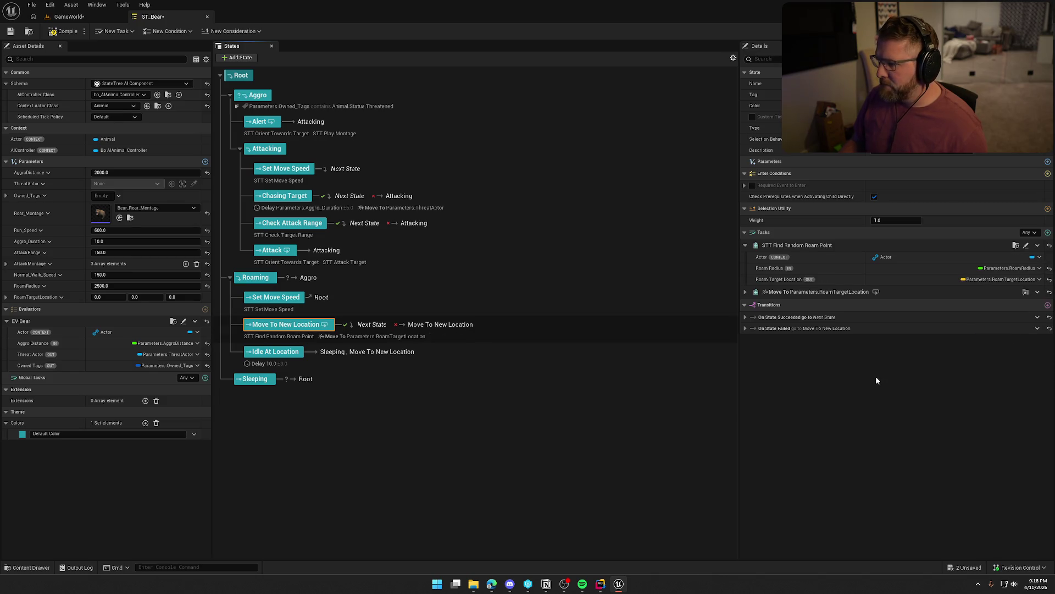
{"action": "left_click", "coordinate": [1026, 246]}
{"action": "left_click", "coordinate": [295, 16]}
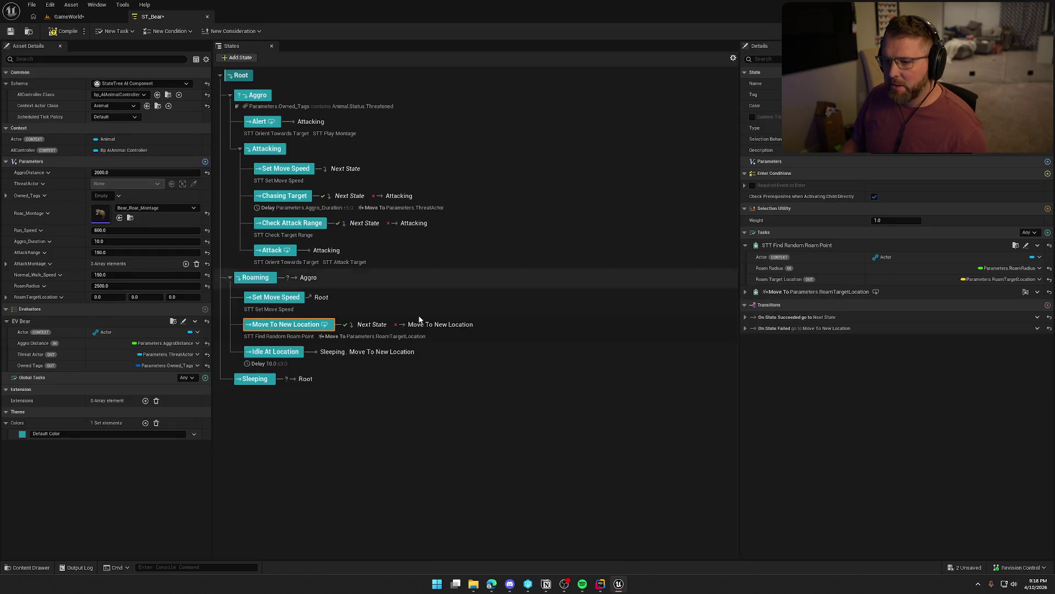
{"action": "left_click", "coordinate": [357, 336]}
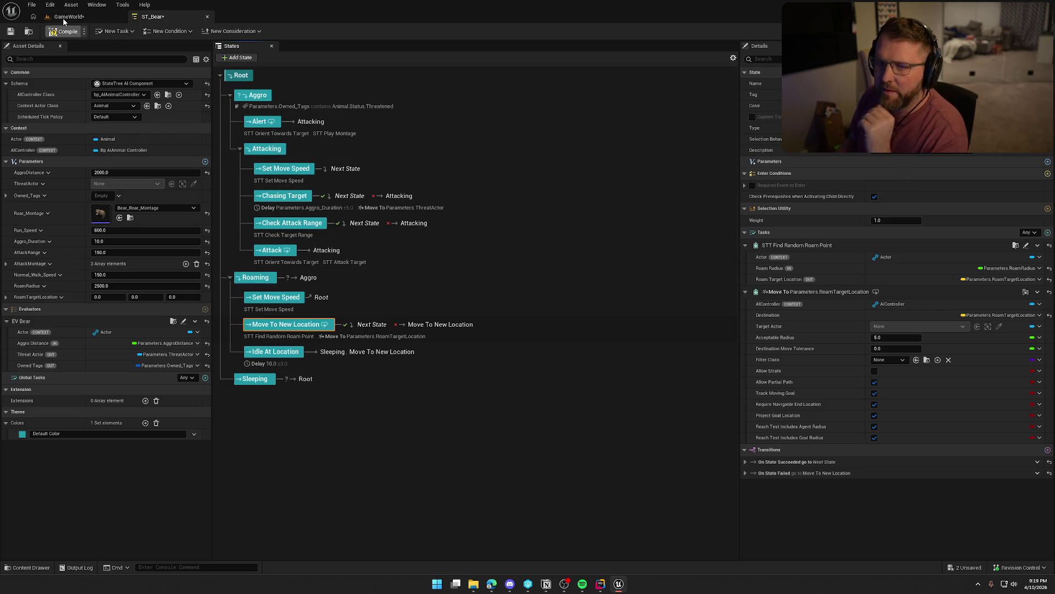
Save ST_Bear, run a brief play-test in GameWorld, and return to ST_Bear.
{"action": "key", "text": "ctrl+s"}
{"action": "left_click", "coordinate": [538, 383]}
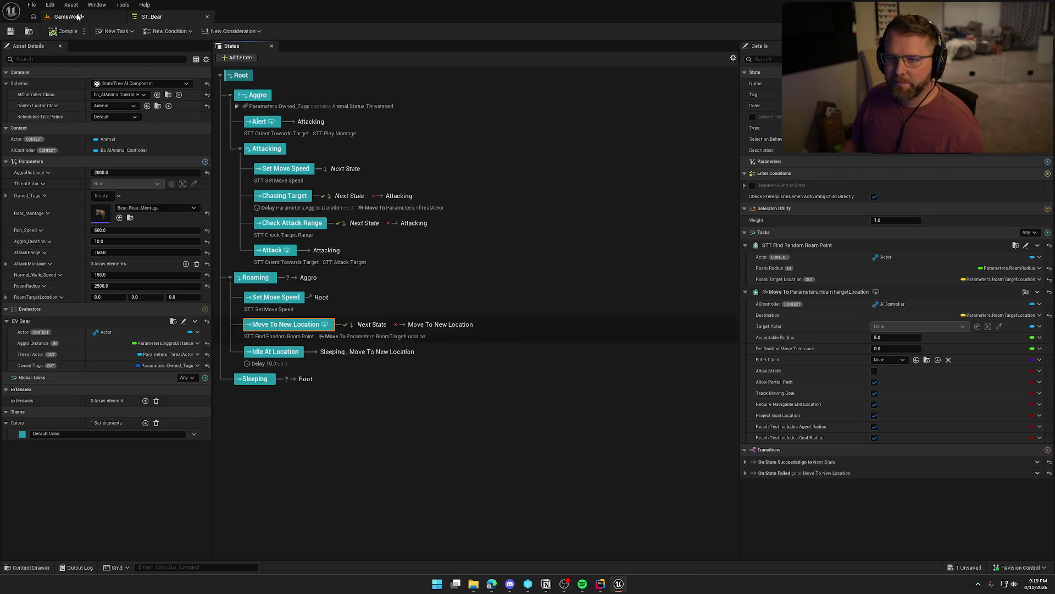
{"action": "left_click", "coordinate": [77, 17]}
{"action": "left_click", "coordinate": [234, 33]}
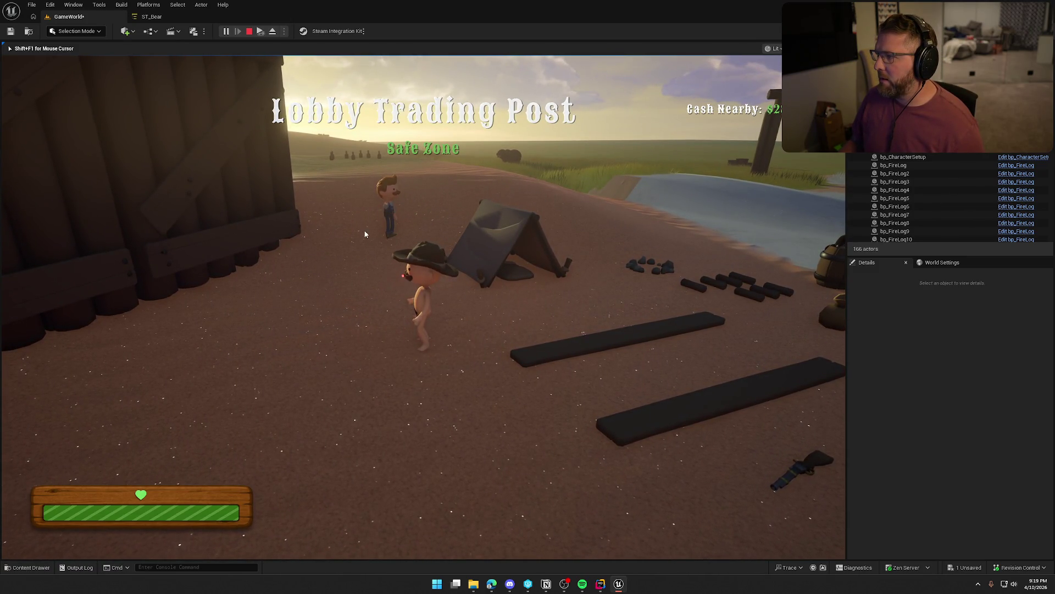
{"action": "key", "text": "Escape"}
{"action": "left_click", "coordinate": [162, 19]}
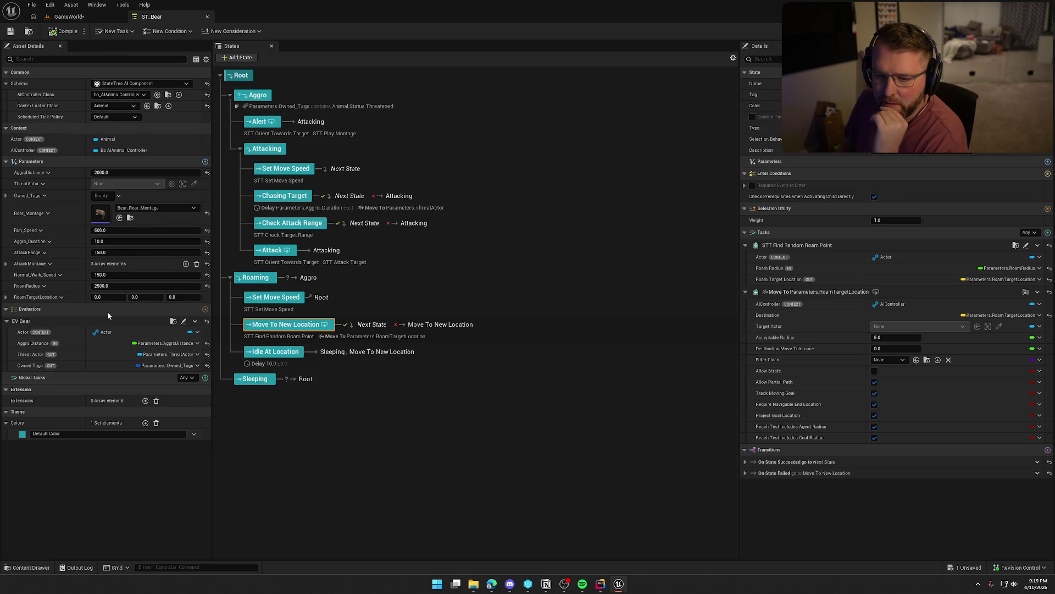
Inspect the EV_Bear evaluator's EventGraph, then return to ST_Bear.
{"action": "left_click", "coordinate": [184, 321]}
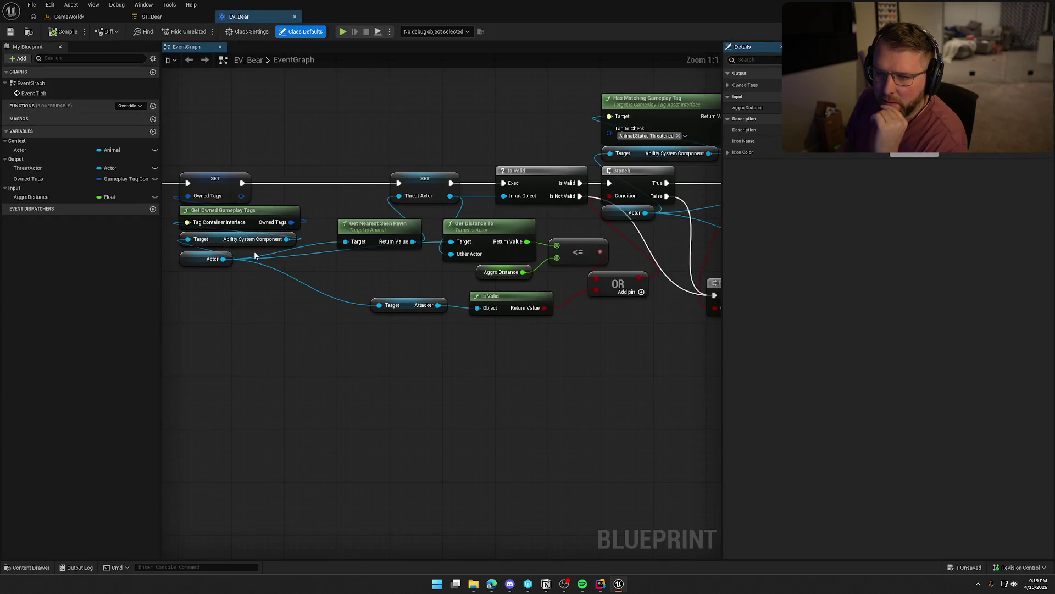
{"action": "mouse_move", "coordinate": [400, 381]}
{"action": "left_mouse_down"}
{"action": "mouse_move", "coordinate": [172, 377]}
{"action": "mouse_move", "coordinate": [566, 371]}
{"action": "mouse_move", "coordinate": [483, 354]}
{"action": "mouse_move", "coordinate": [464, 380]}
{"action": "mouse_move", "coordinate": [368, 382]}
{"action": "left_mouse_up"}
{"action": "scroll", "coordinate": [484, 354], "scroll_direction": "down", "scroll_amount": 3}
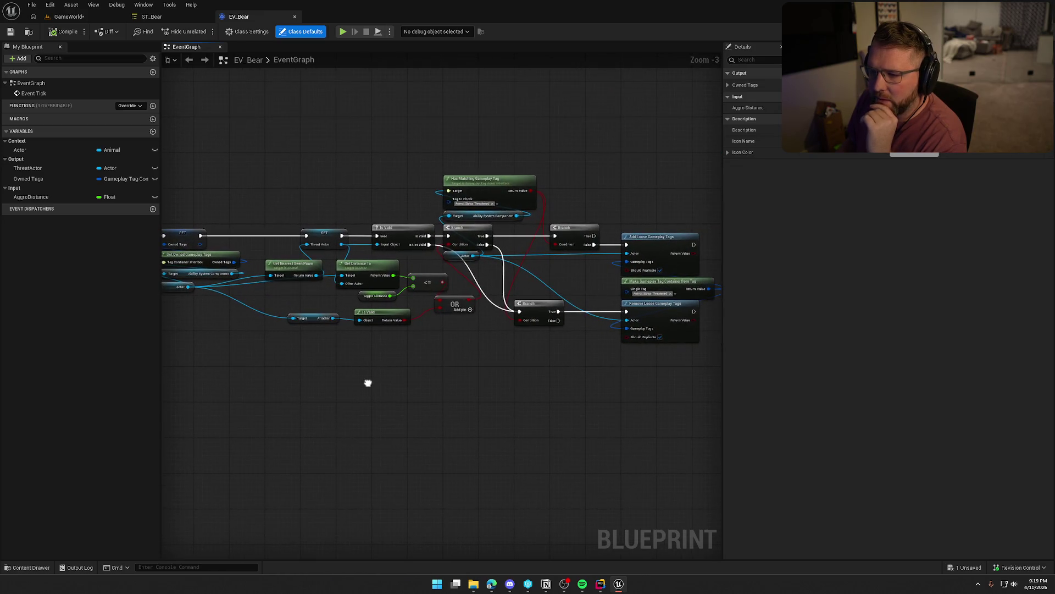
{"action": "left_click", "coordinate": [144, 18]}
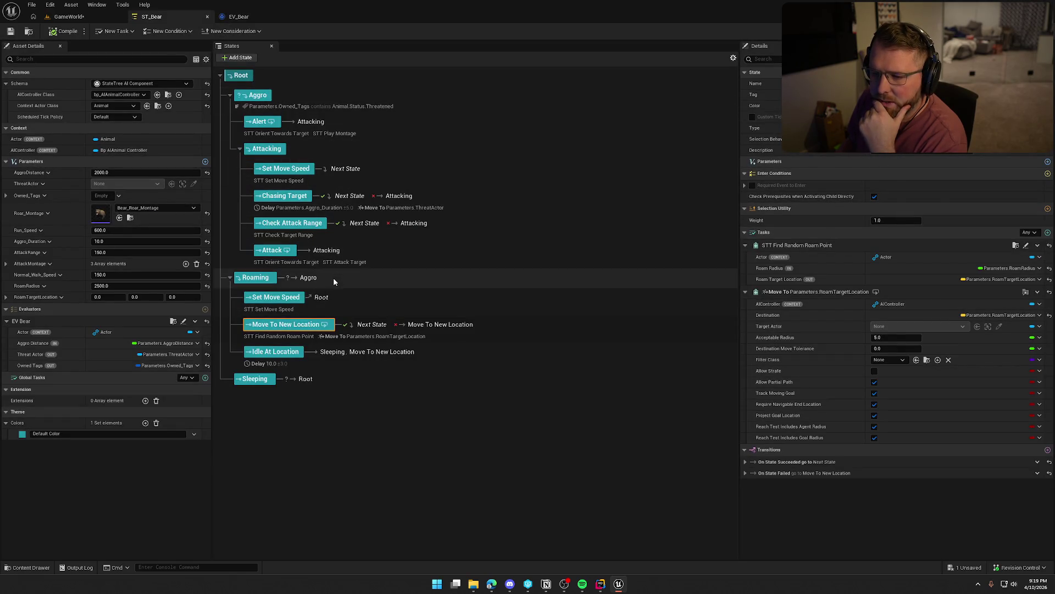
Give Roaming's Set Move Speed state a transition to Next State on completion.
{"action": "left_click", "coordinate": [340, 297]}
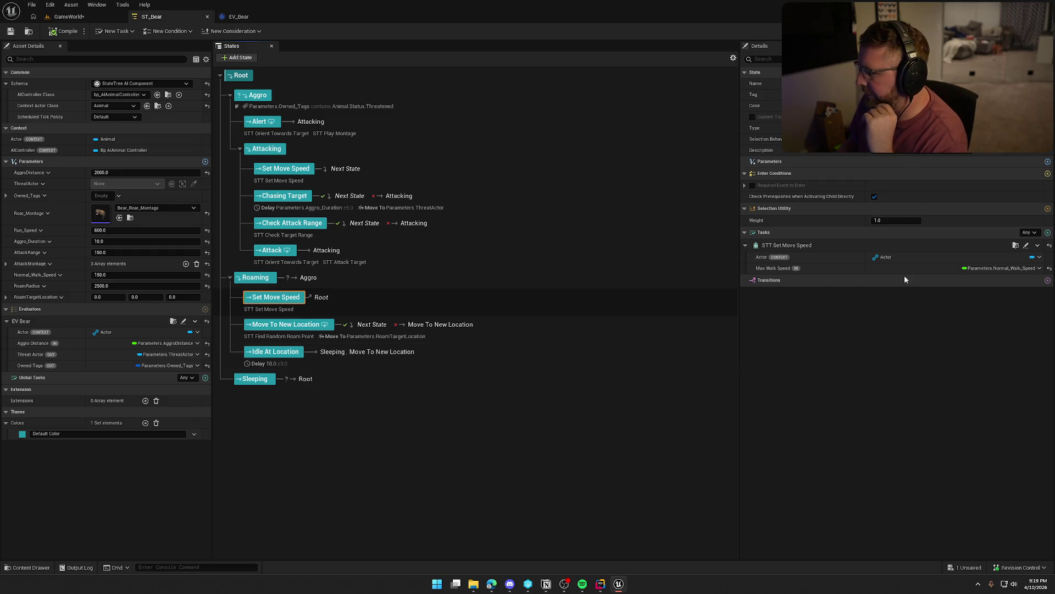
{"action": "left_click", "coordinate": [1047, 280]}
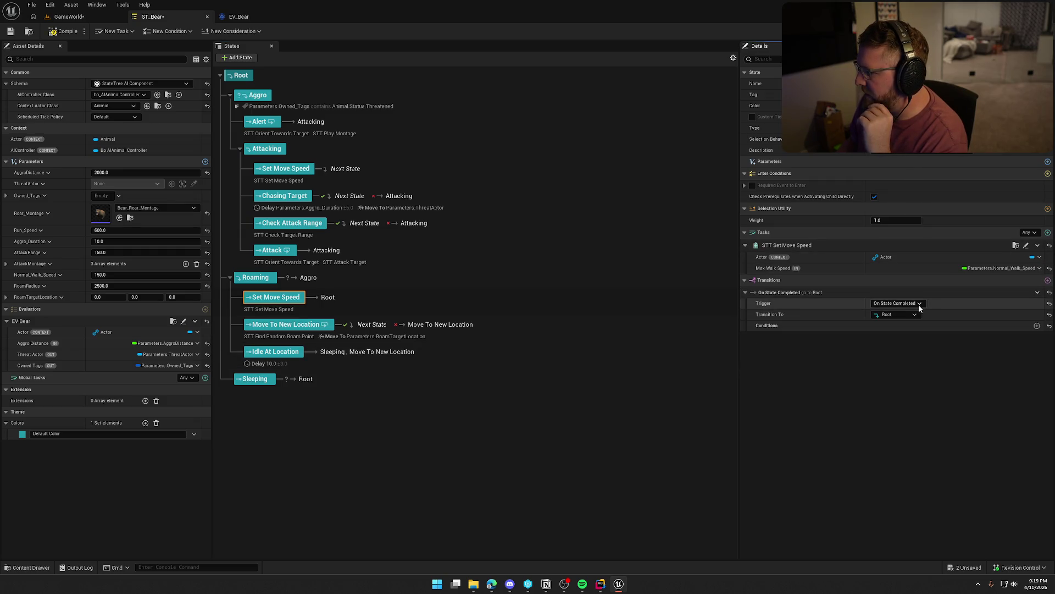
{"action": "left_click", "coordinate": [905, 314]}
{"action": "left_click", "coordinate": [905, 340]}
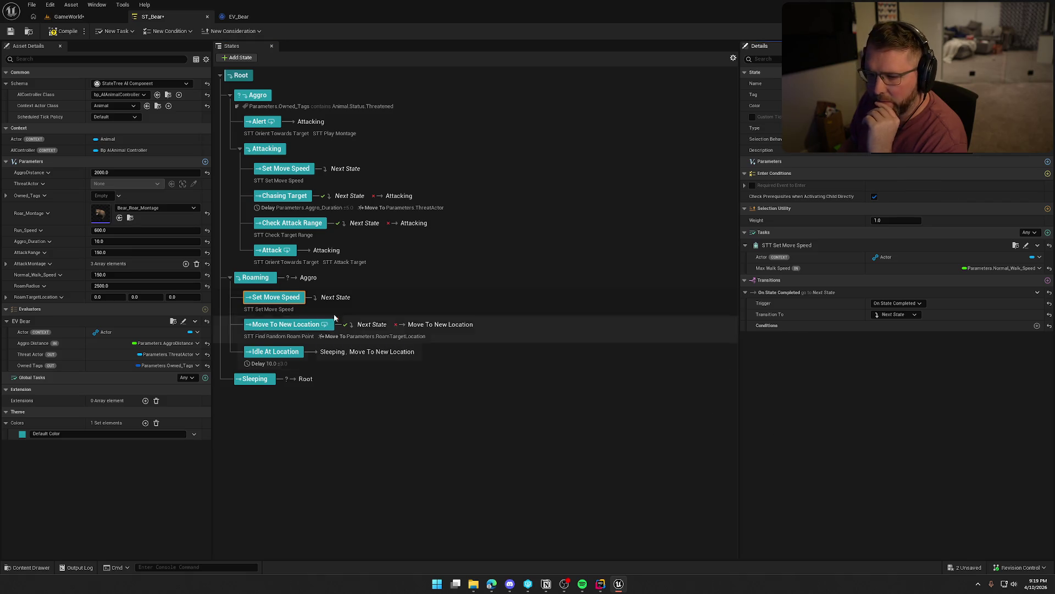
{"action": "left_click", "coordinate": [66, 16]}
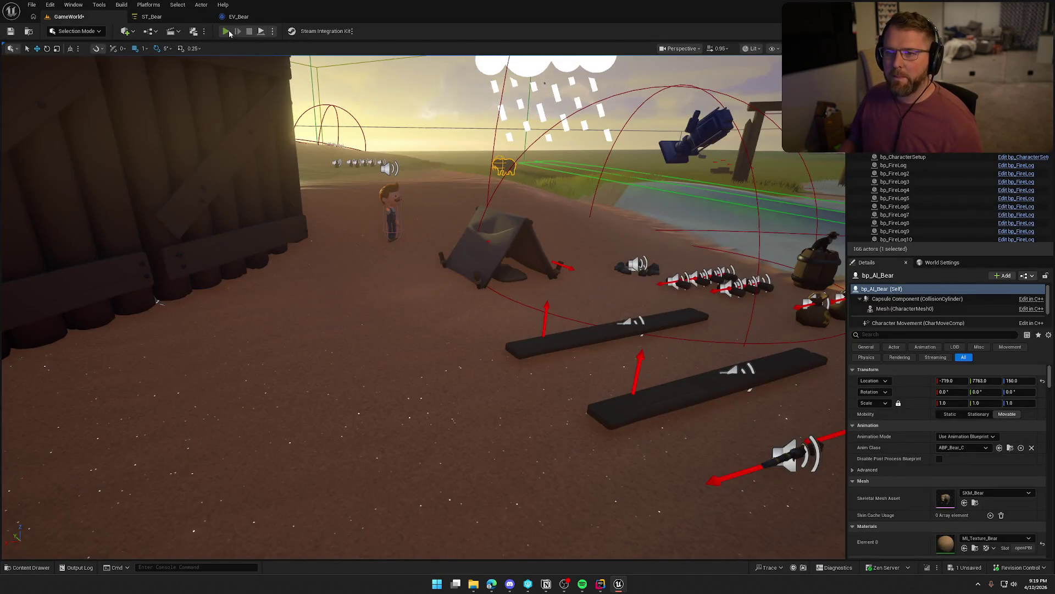
Play-test GameWorld to watch the bear roam near camp, then return to ST_Bear.
{"action": "left_click", "coordinate": [229, 32]}
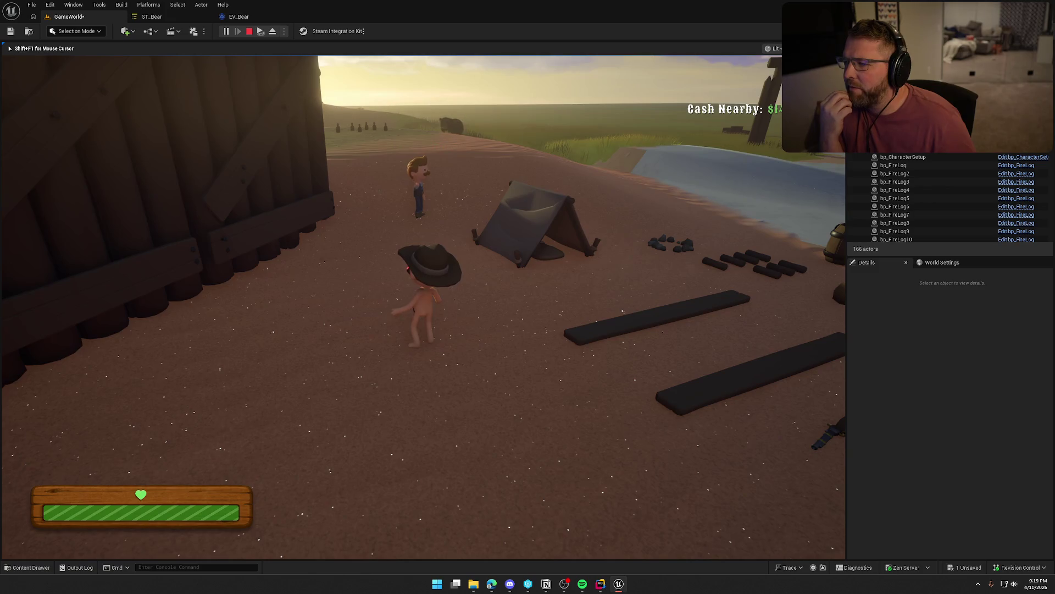
{"action": "key", "text": "s"}
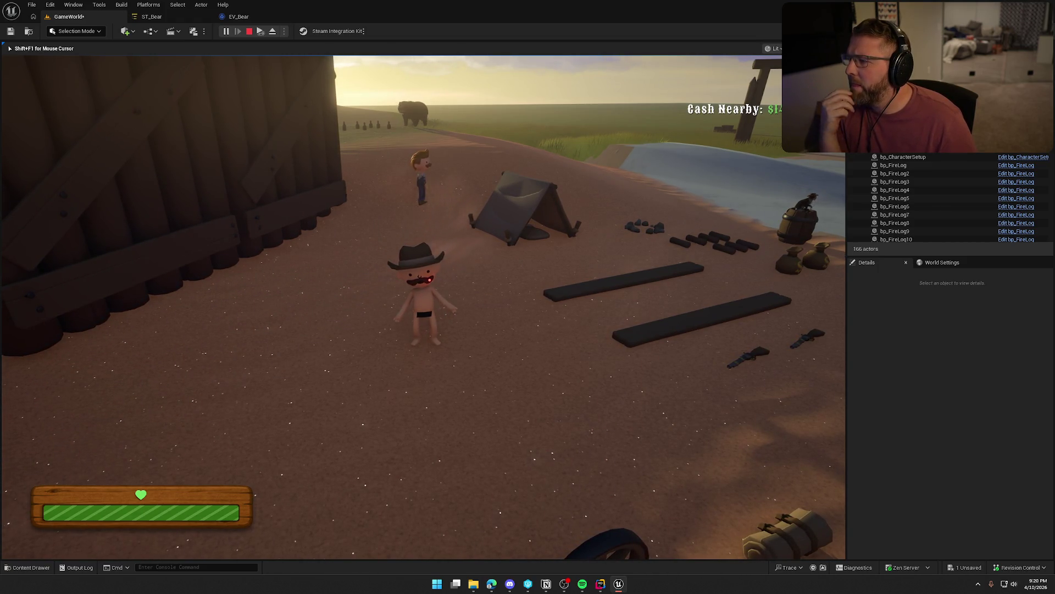
{"action": "key", "text": "shift+F1"}
{"action": "key", "text": "Escape"}
{"action": "left_click", "coordinate": [151, 16]}
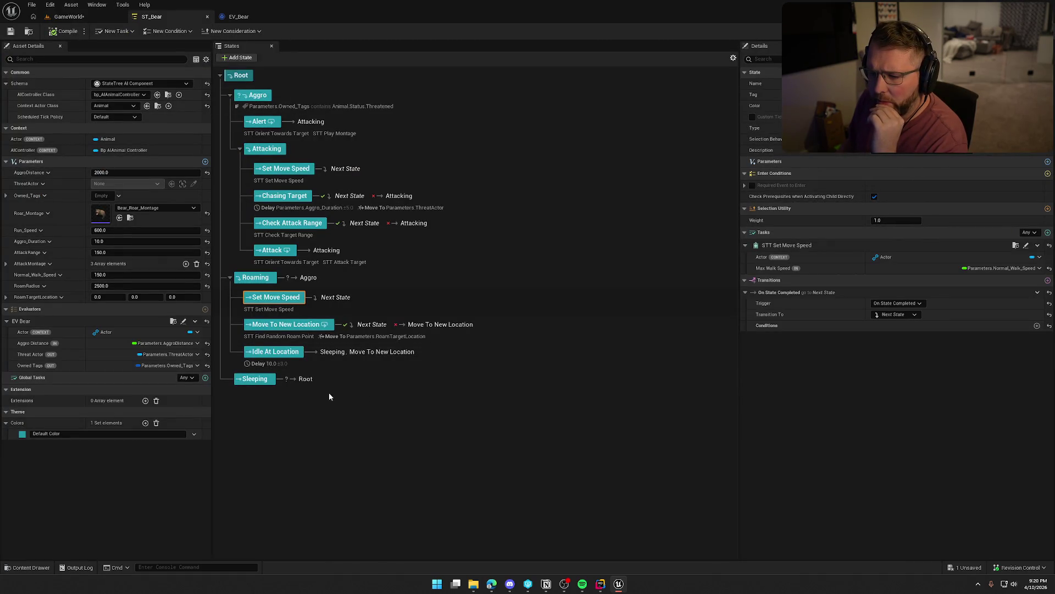
{"action": "left_click", "coordinate": [285, 338]}
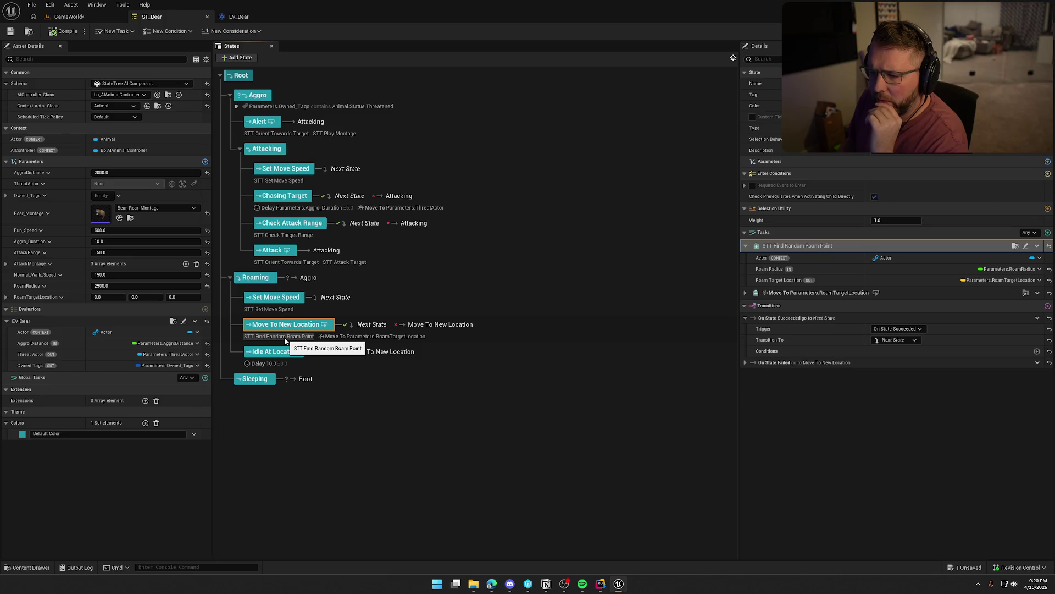
{"action": "left_click", "coordinate": [454, 326]}
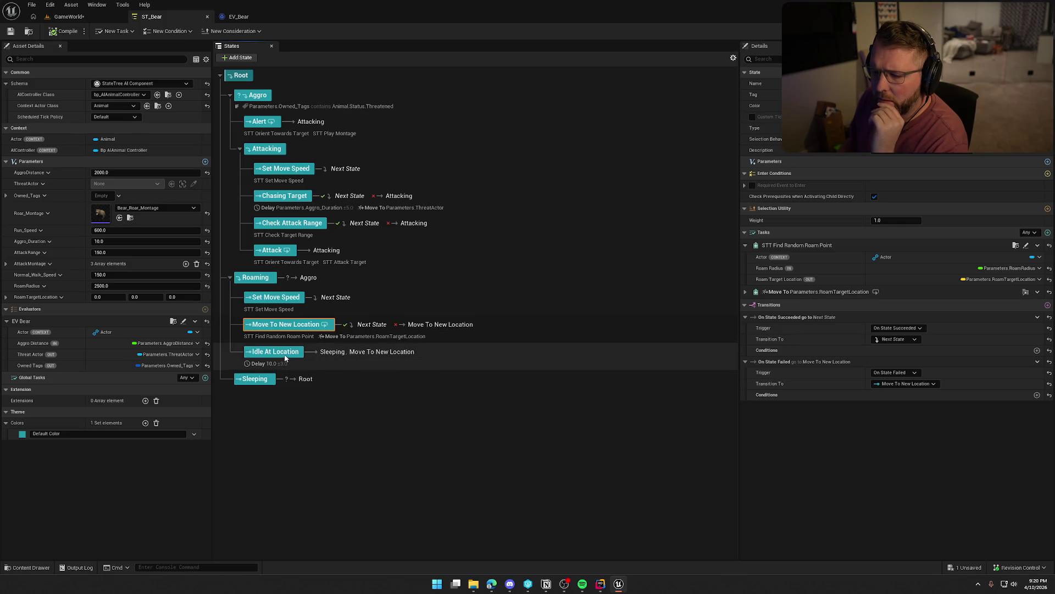
{"action": "left_click", "coordinate": [332, 353]}
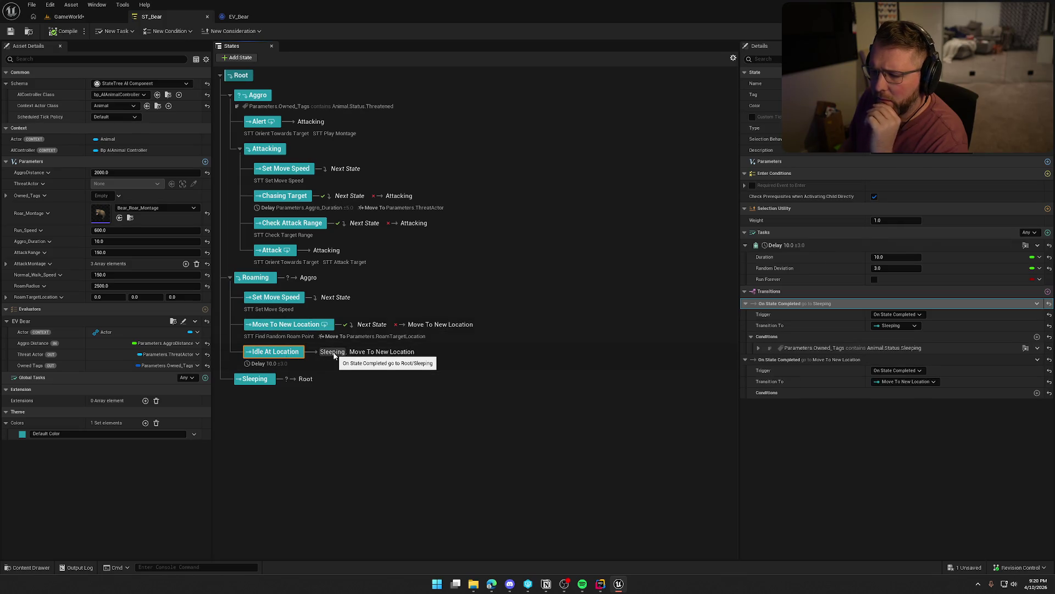
{"action": "left_click", "coordinate": [393, 352]}
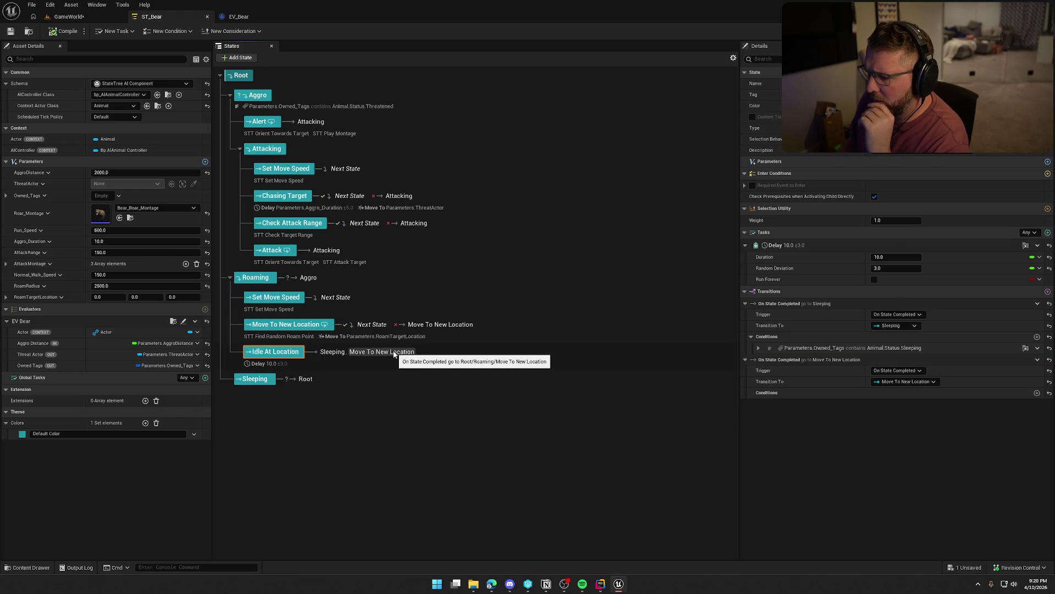
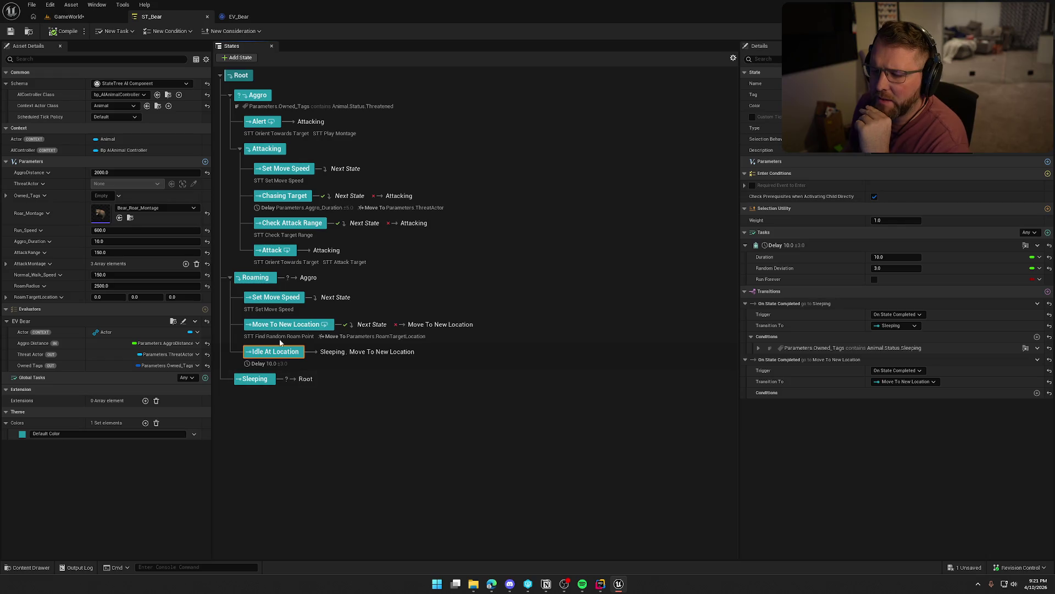
Delete Move To New Location's On State Failed transition and set the remaining trigger to On State Completed.
{"action": "left_click", "coordinate": [285, 324]}
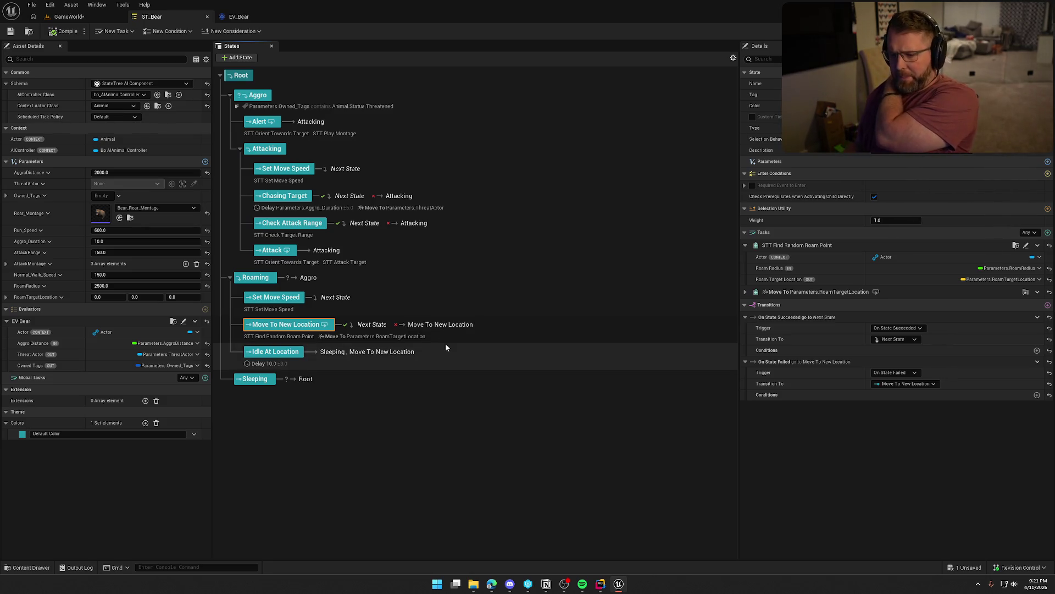
{"action": "left_click", "coordinate": [924, 361]}
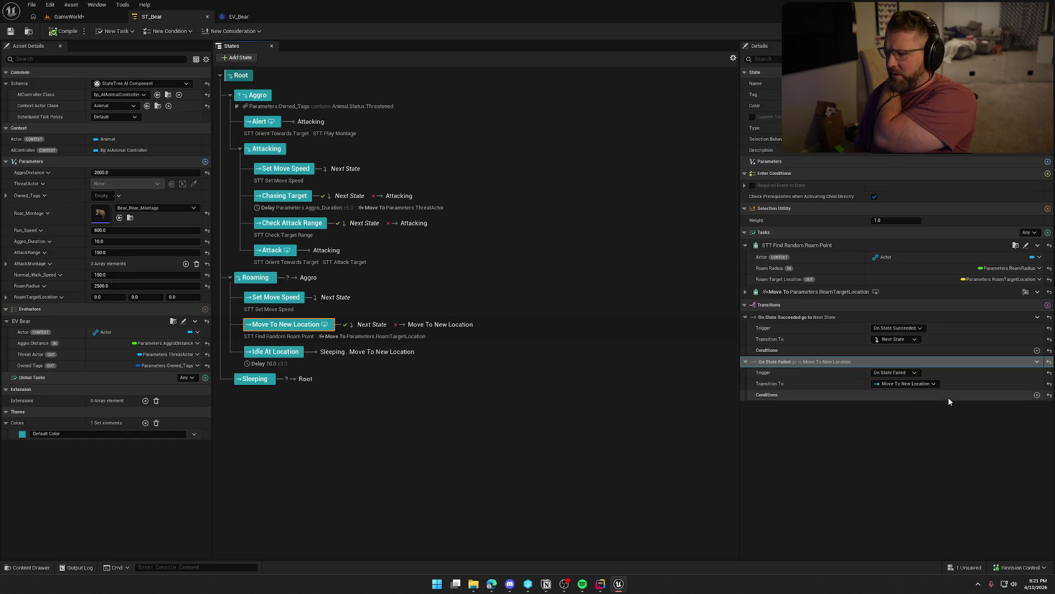
{"action": "right_click", "coordinate": [1022, 366]}
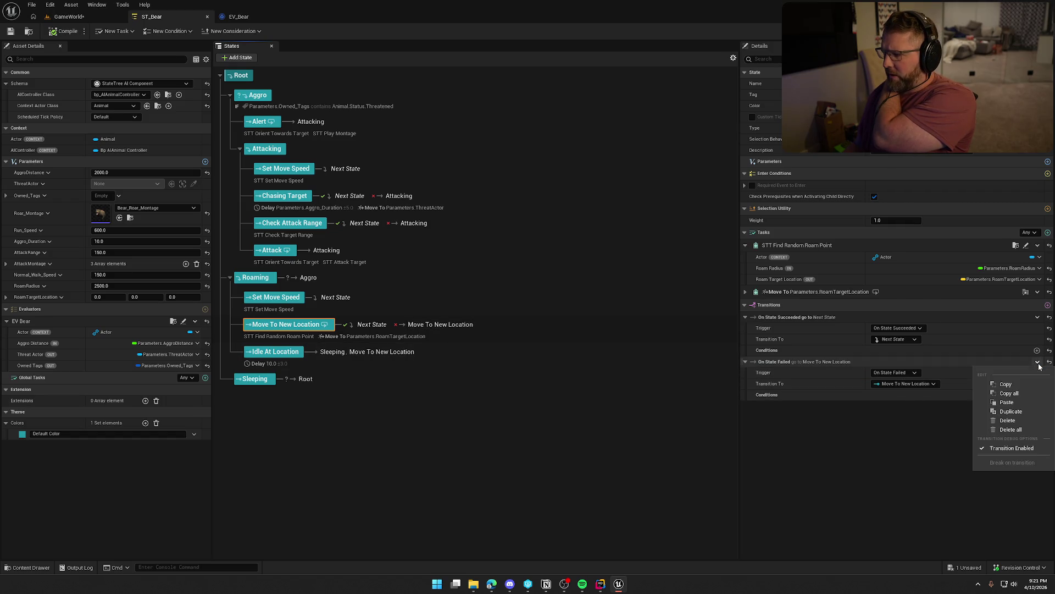
{"action": "left_click", "coordinate": [1022, 421]}
{"action": "left_click", "coordinate": [897, 327]}
{"action": "left_click", "coordinate": [902, 348]}
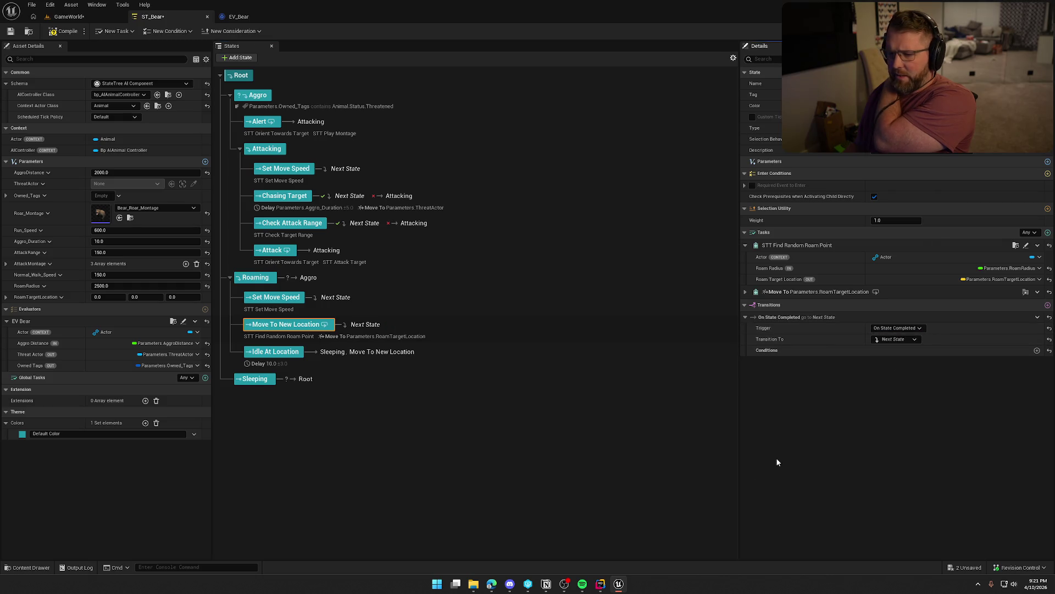
Compile ST_Bear and start a play-test of GameWorld.
{"action": "left_click", "coordinate": [64, 32]}
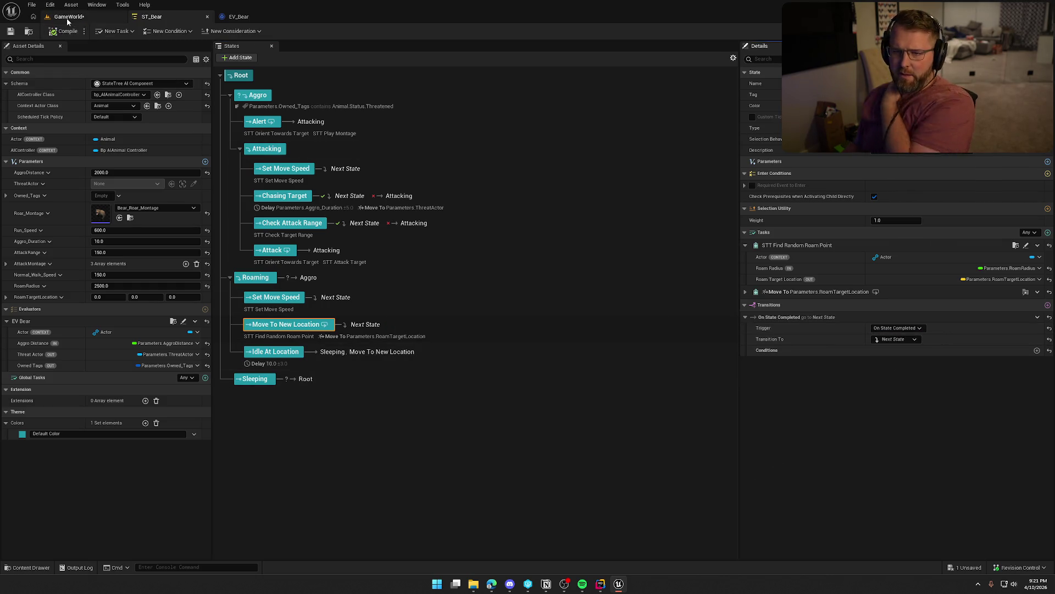
{"action": "left_click", "coordinate": [68, 20]}
{"action": "left_click", "coordinate": [236, 26]}
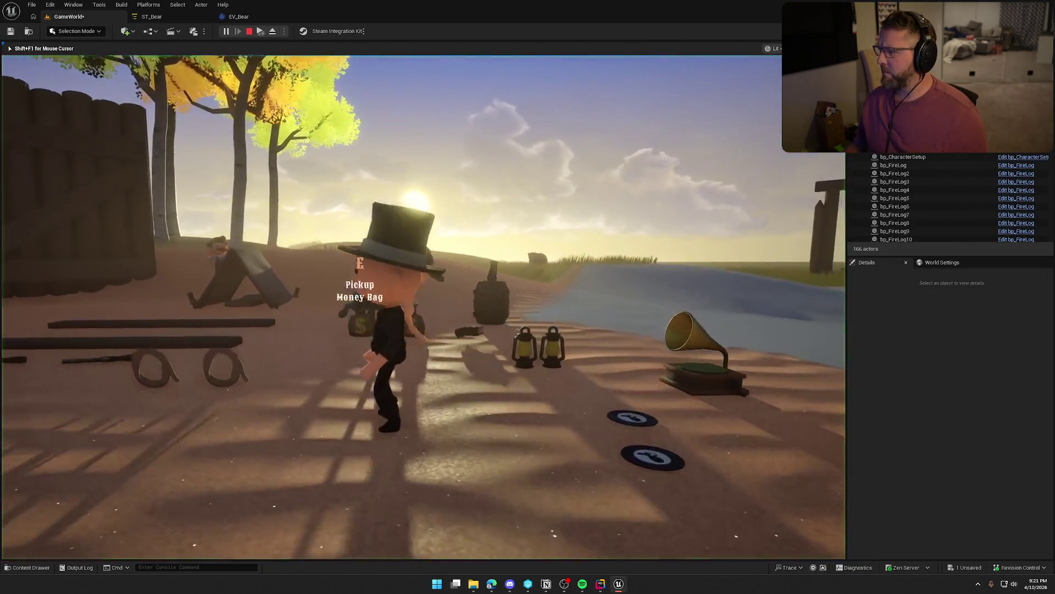
Walk the character toward the tent, NPC and open field, then stop and view EV_Bear.
{"action": "key", "text": "shift+w"}
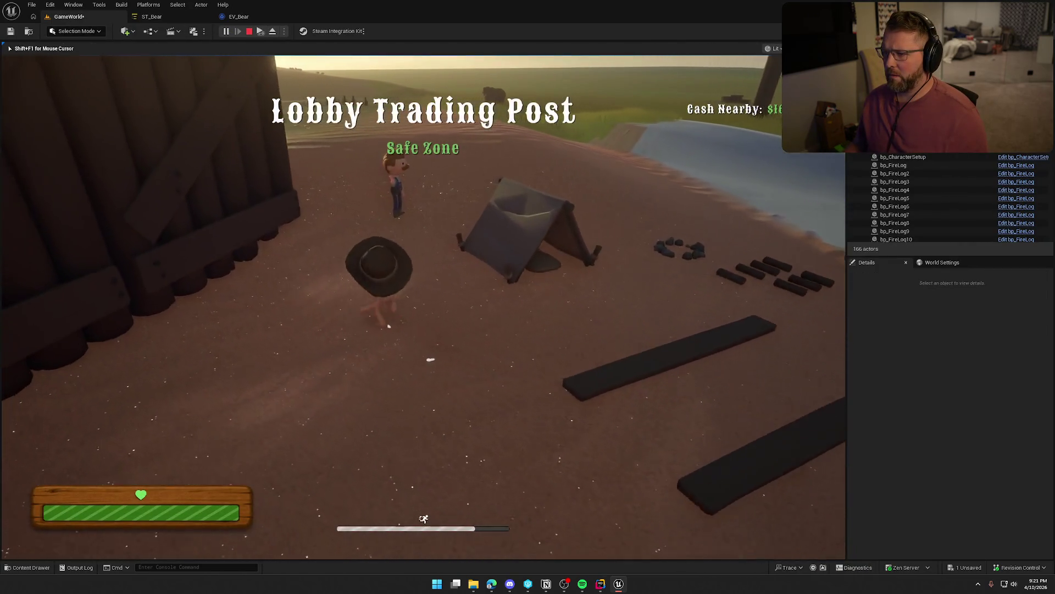
{"action": "key", "text": "w"}
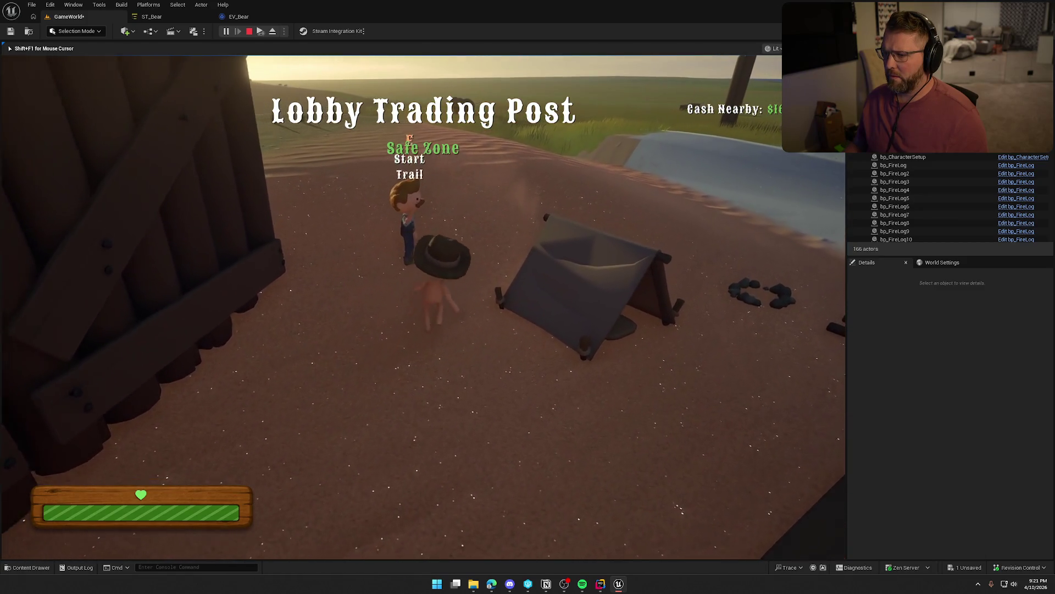
{"action": "key", "text": "s"}
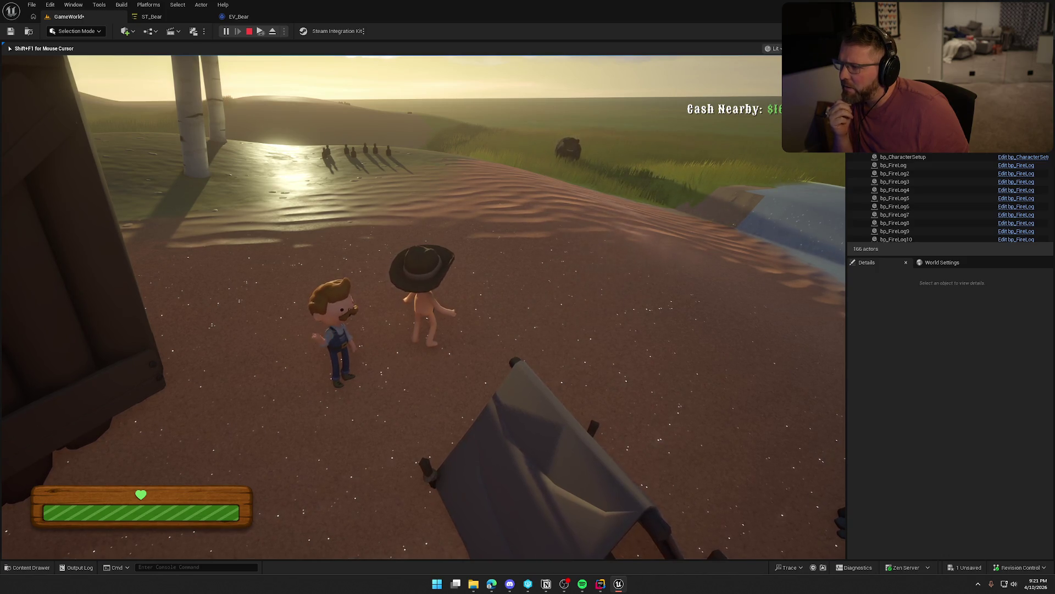
{"action": "key", "text": "Escape"}
{"action": "left_click", "coordinate": [239, 16]}
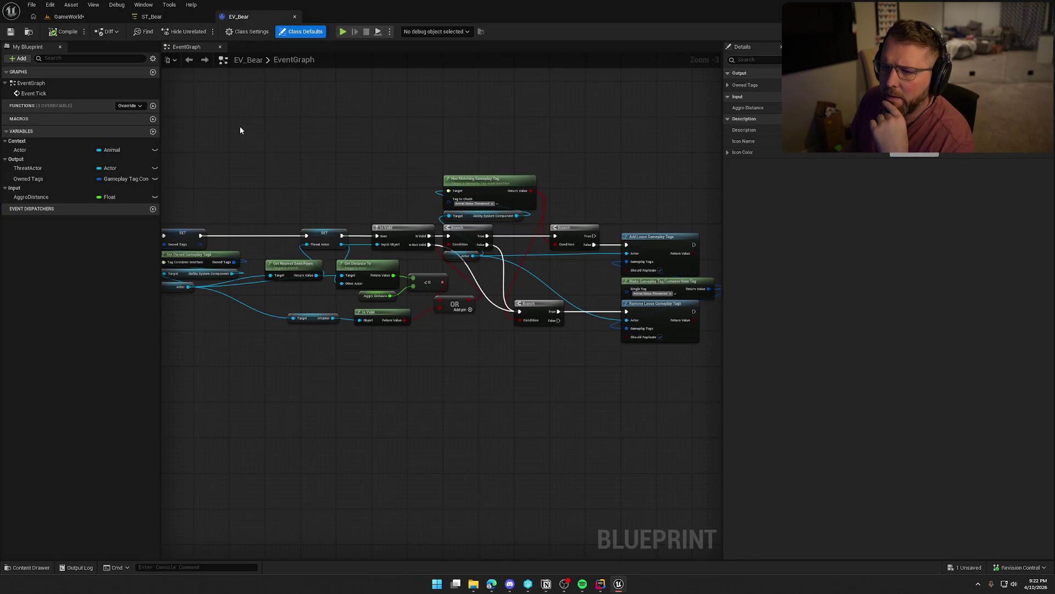
Open ST_Buffalo from the Buffalo folder for reference, then close it and return to ST_Bear.
{"action": "left_click_drag", "start_coordinate": [240, 127], "coordinate": [342, 150]}
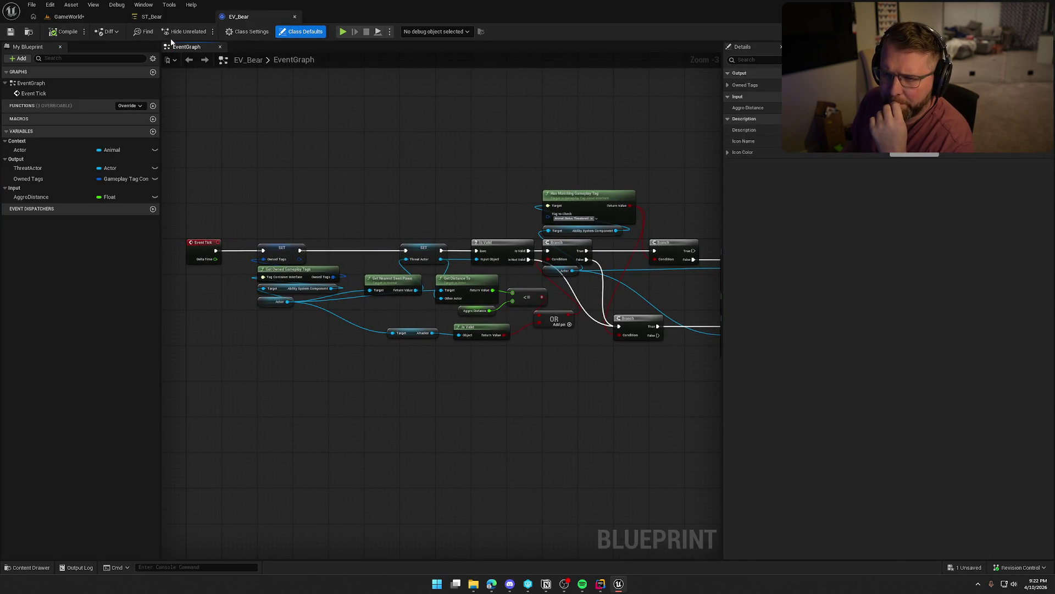
{"action": "left_click", "coordinate": [163, 18]}
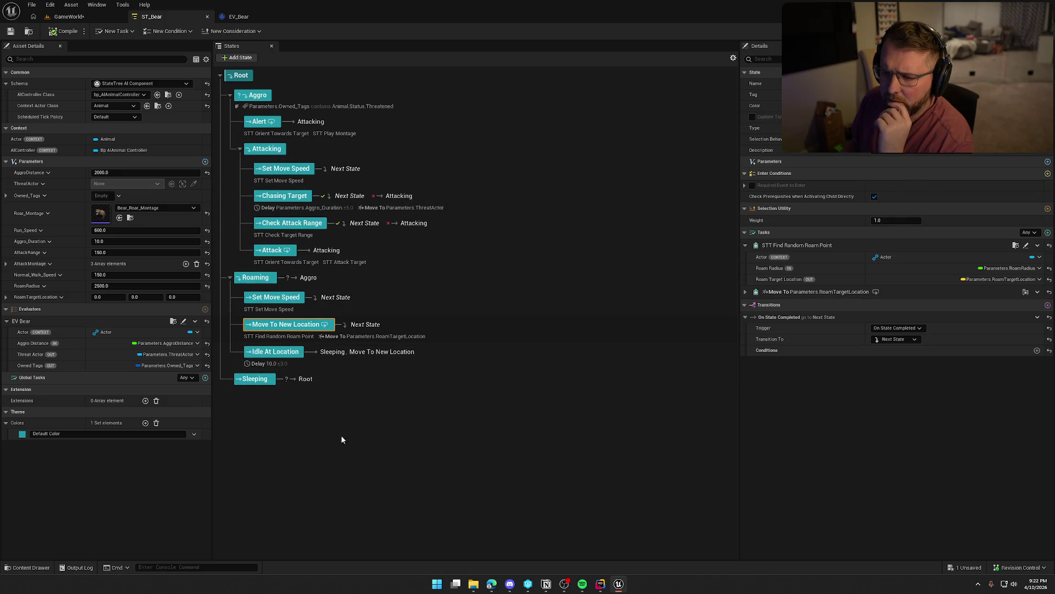
{"action": "left_click", "coordinate": [369, 464]}
{"action": "key", "text": "ctrl+space"}
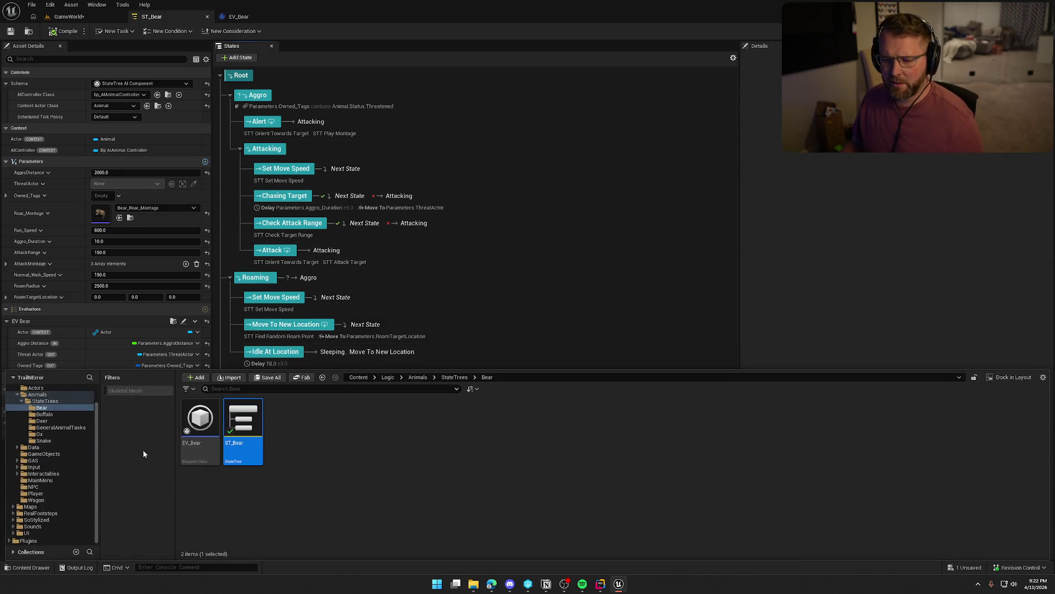
{"action": "left_click", "coordinate": [48, 420]}
{"action": "left_click", "coordinate": [44, 414]}
{"action": "double_click", "coordinate": [243, 421]}
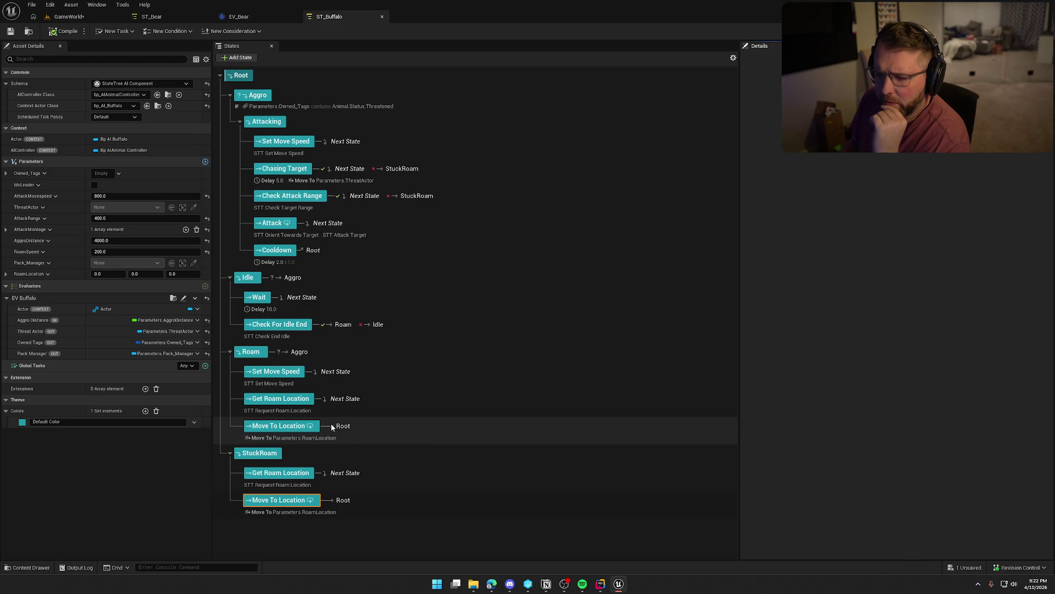
{"action": "middle_click", "coordinate": [336, 18]}
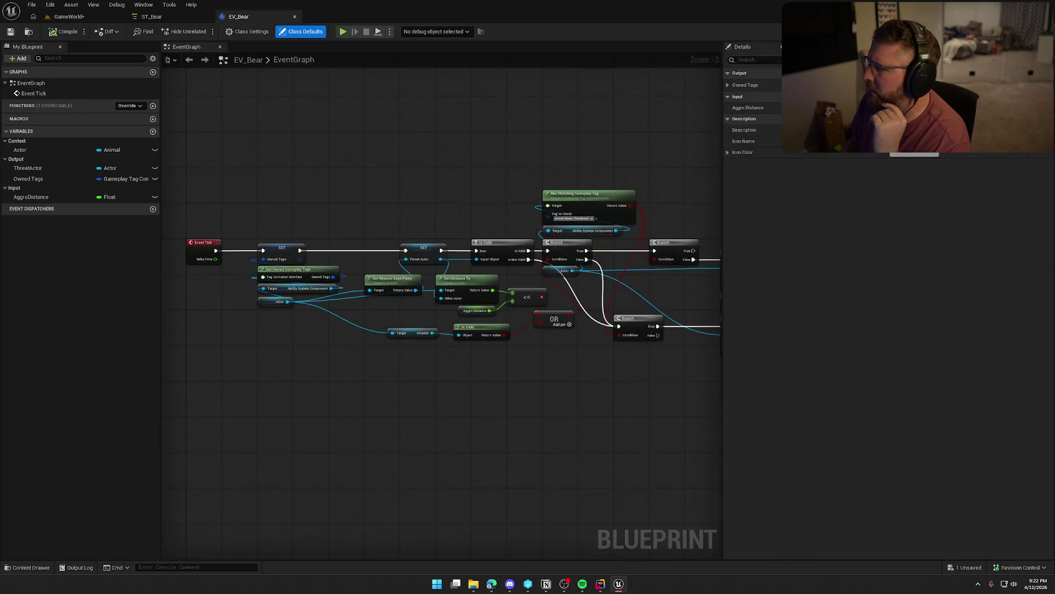
{"action": "left_click", "coordinate": [163, 15]}
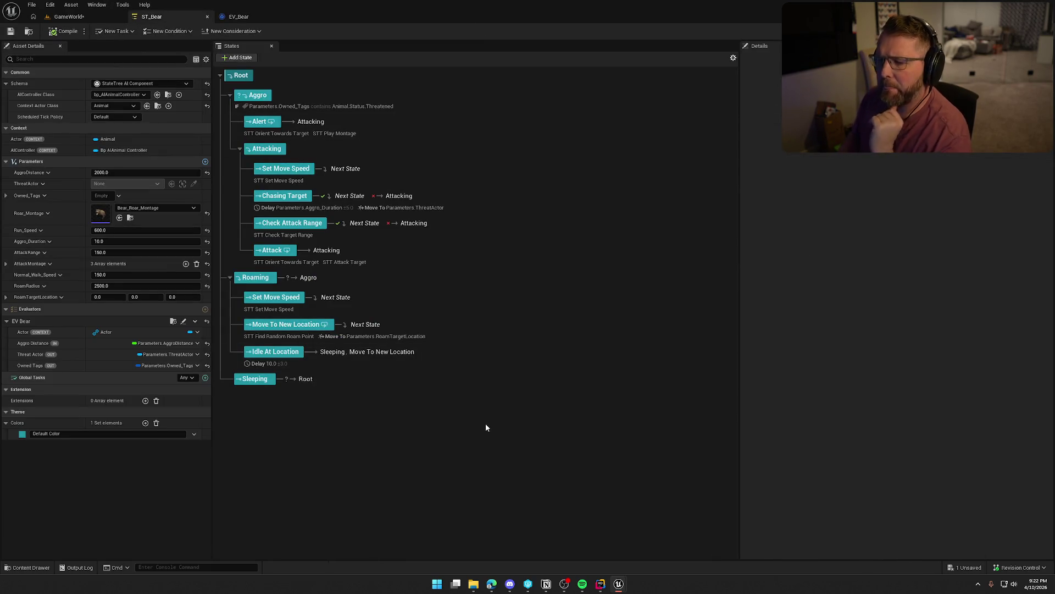
Inspect the STT_FindRandomRoamPoint task graph from Move To New Location, then go back to ST_Bear.
{"action": "left_click", "coordinate": [294, 333]}
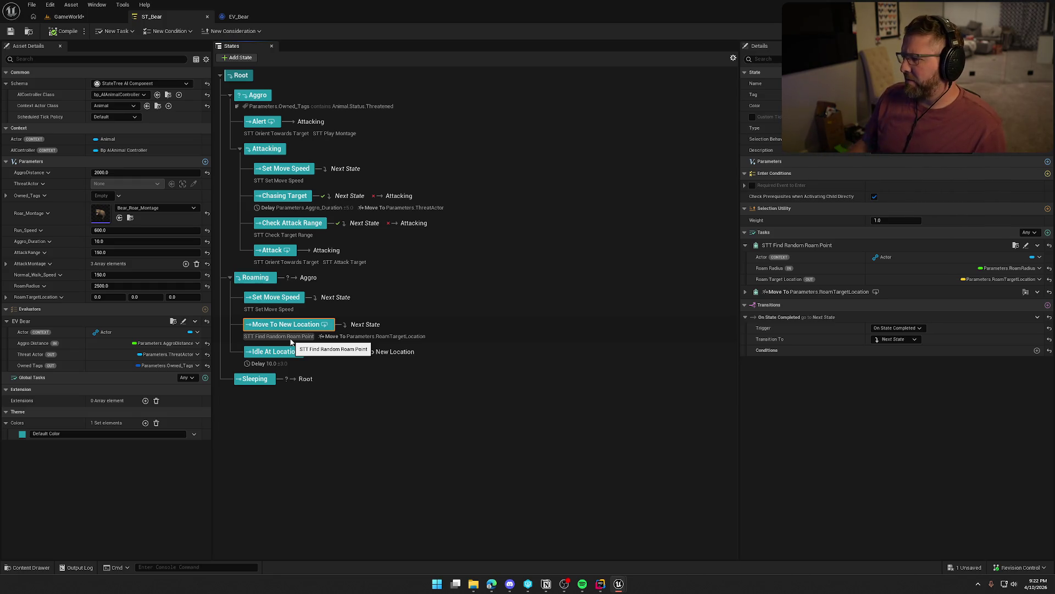
{"action": "left_click", "coordinate": [1027, 245]}
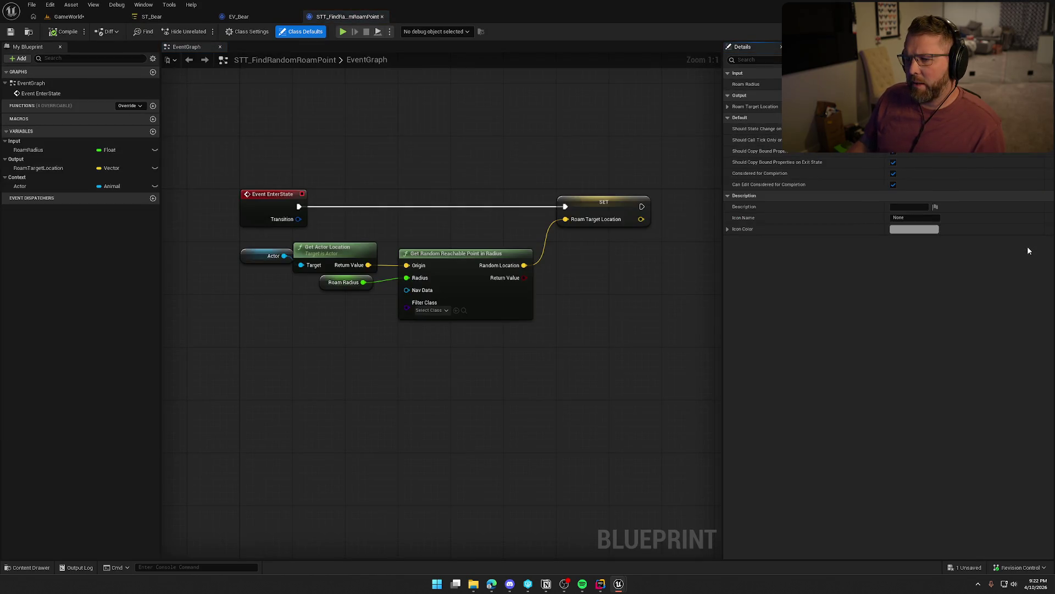
{"action": "left_click_drag", "start_coordinate": [254, 146], "coordinate": [655, 364]}
{"action": "left_click", "coordinate": [303, 112]}
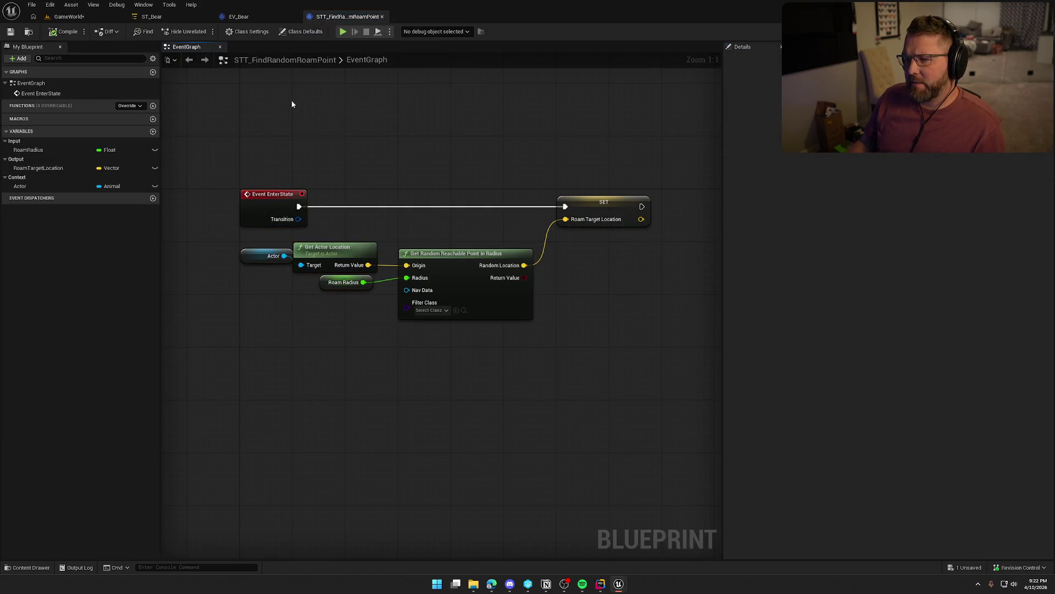
{"action": "left_click", "coordinate": [183, 17]}
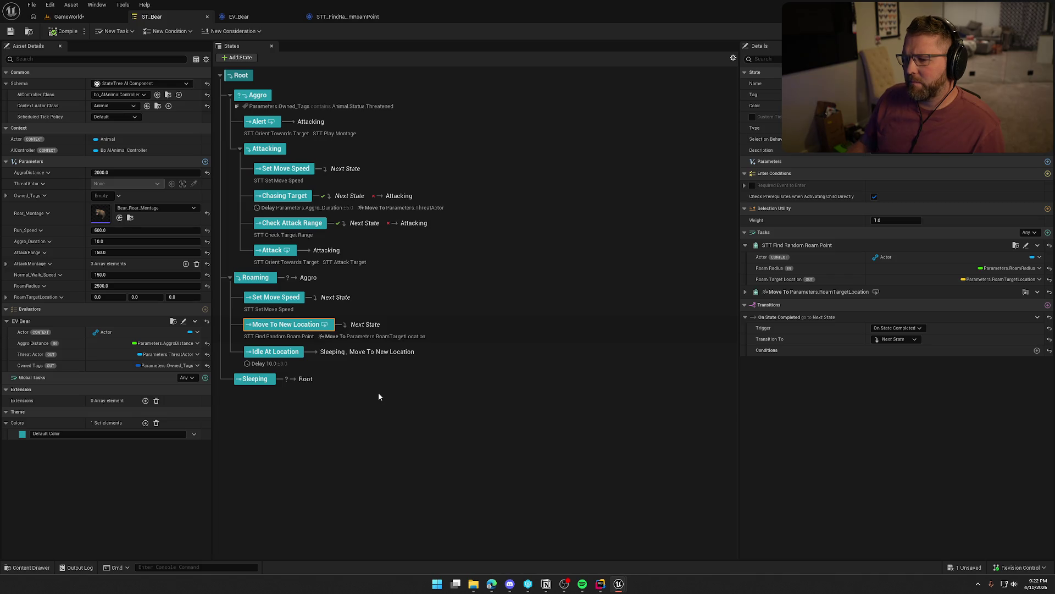
Add a new Idle state under Root and move Idle At Location into it.
{"action": "left_click", "coordinate": [334, 282]}
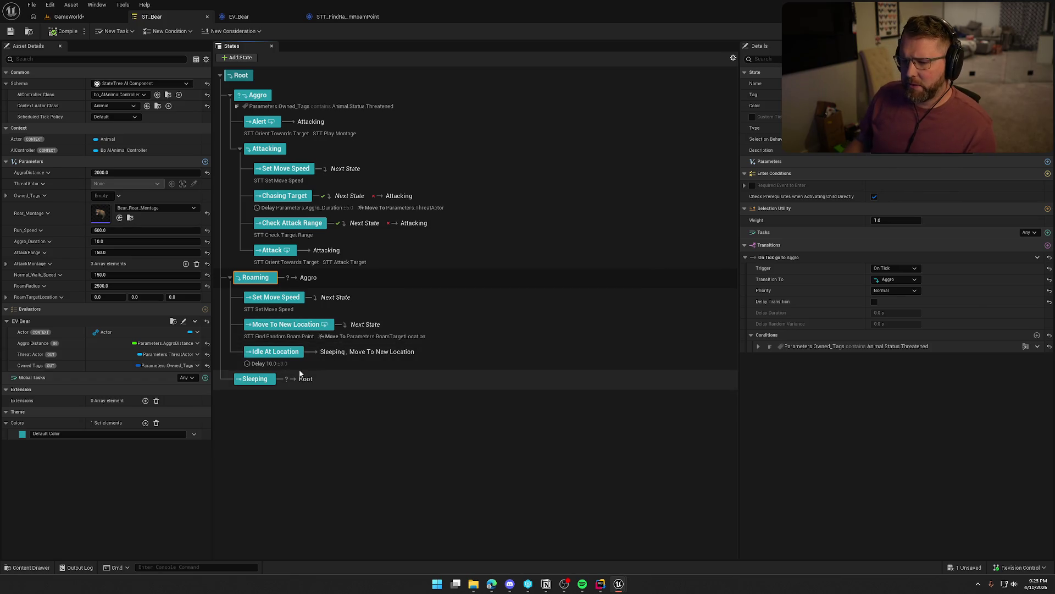
{"action": "left_click", "coordinate": [241, 75]}
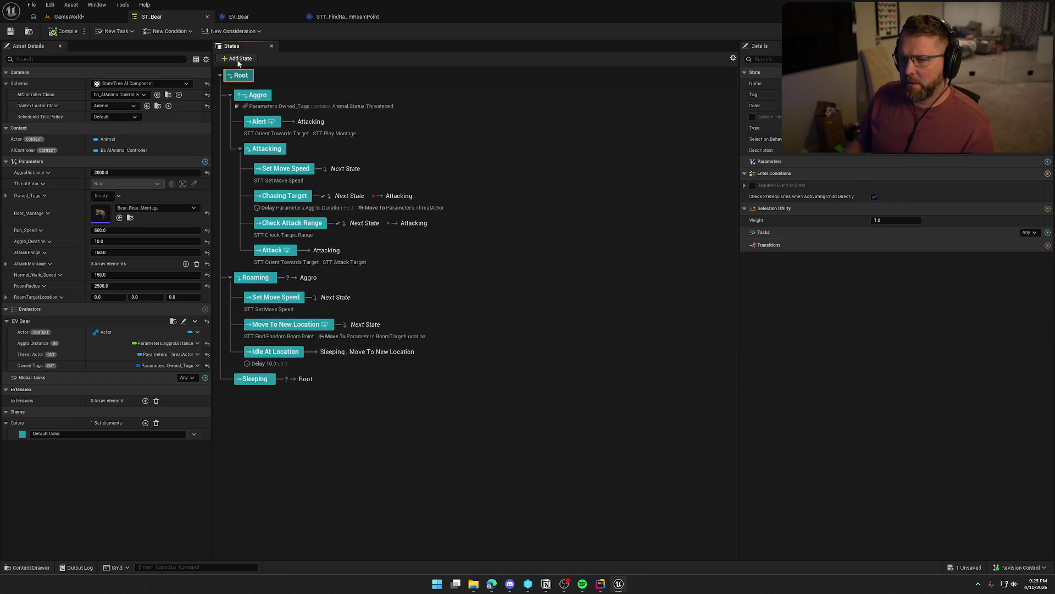
{"action": "left_click", "coordinate": [239, 59]}
{"action": "key", "text": "BackSpace"}
{"action": "type", "text": "Idle"}
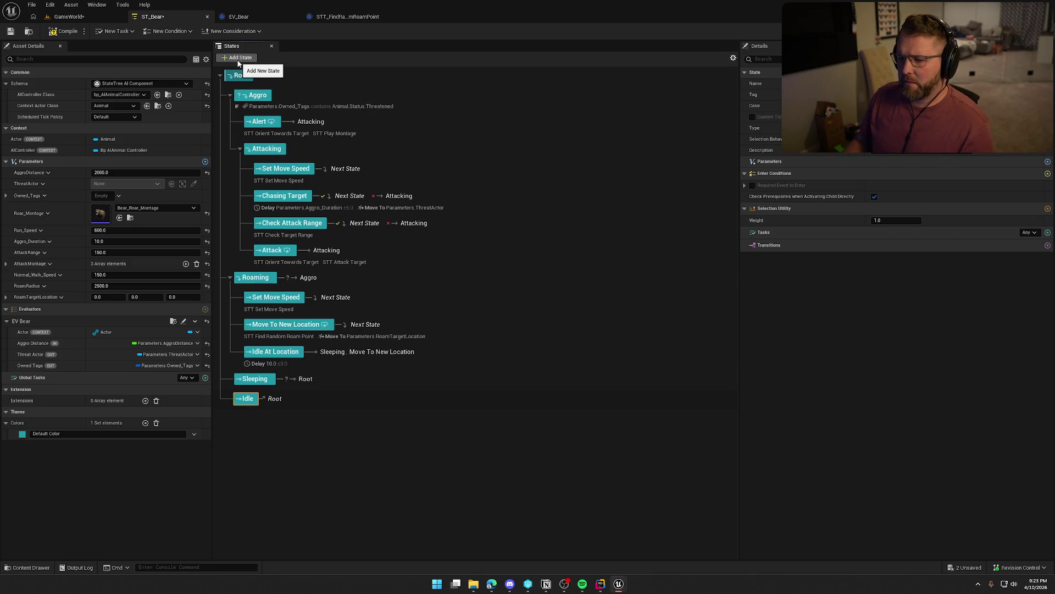
{"action": "left_click_drag", "start_coordinate": [275, 352], "coordinate": [269, 404]}
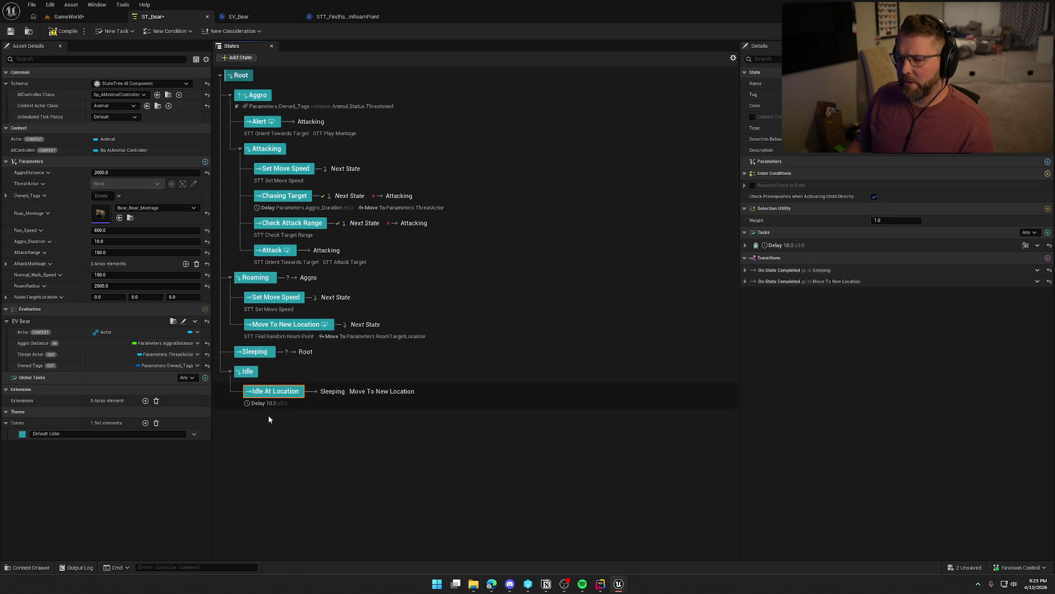
Reorder the tree so Sleeping sits below the Idle state.
{"action": "left_click", "coordinate": [229, 278]}
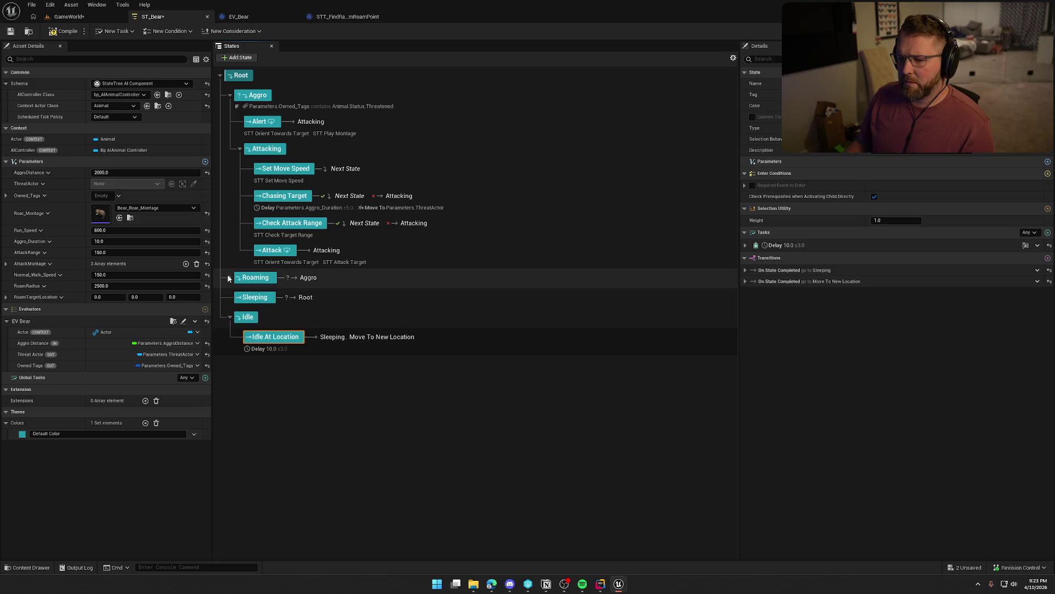
{"action": "left_click", "coordinate": [229, 278]}
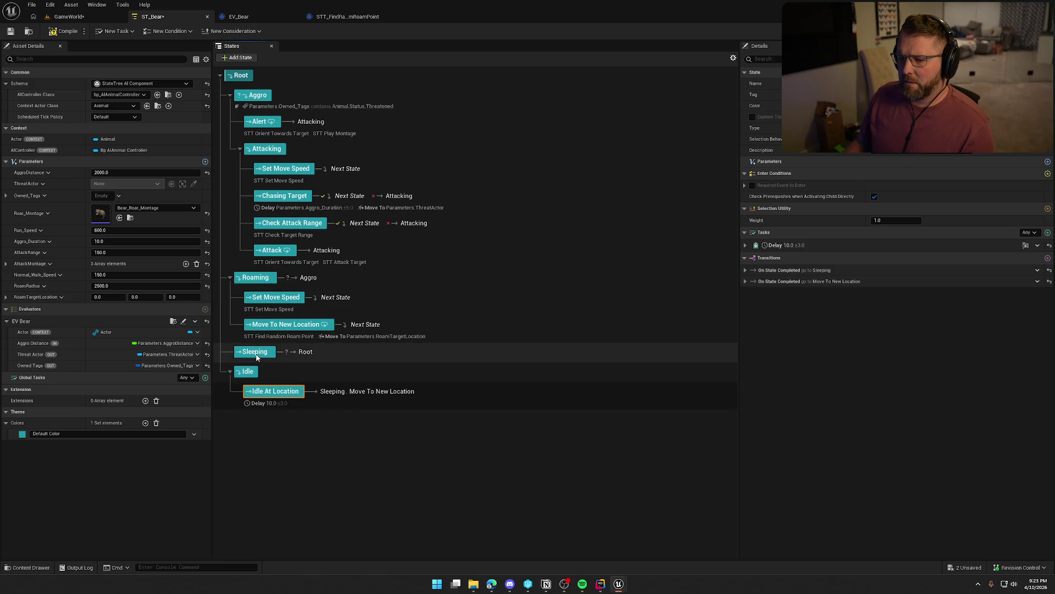
{"action": "left_click", "coordinate": [229, 371]}
{"action": "left_click_drag", "start_coordinate": [254, 360], "coordinate": [251, 379]}
{"action": "left_click", "coordinate": [230, 352]}
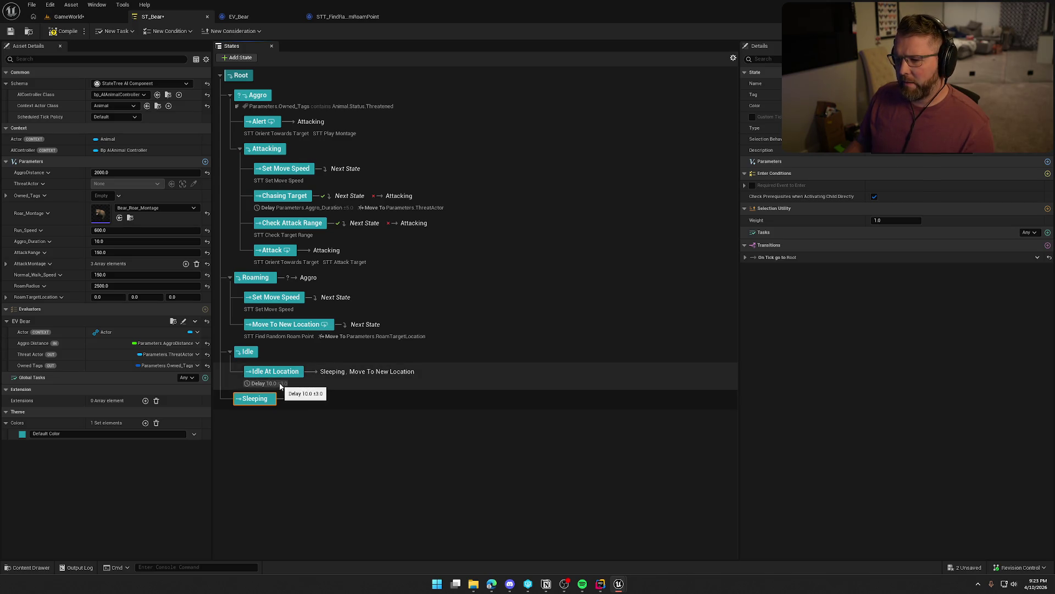
Delete Idle At Location's transition to Sleeping and expand its On State Completed transition.
{"action": "left_click", "coordinate": [311, 375]}
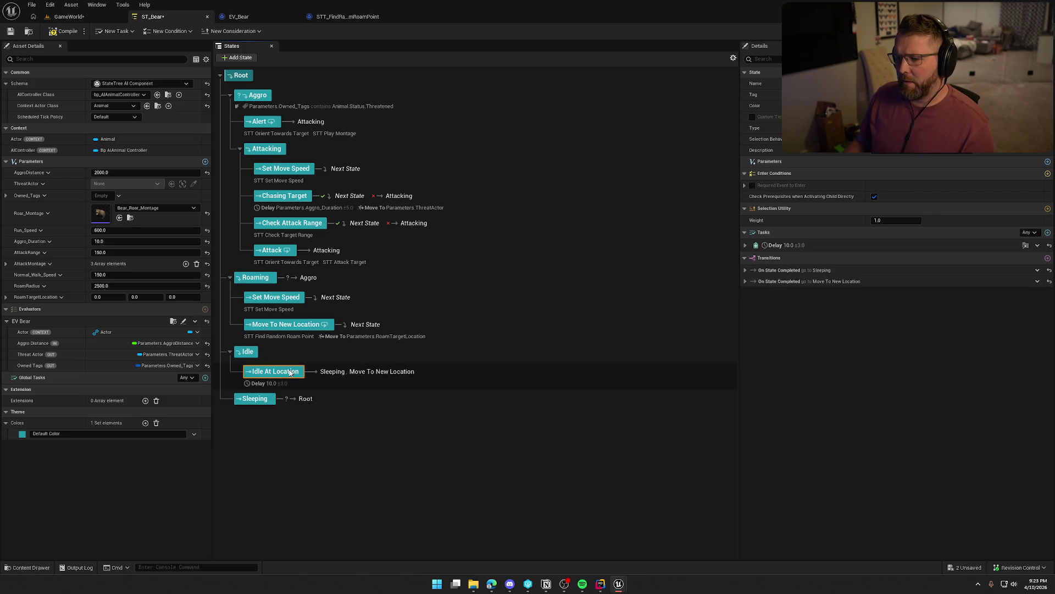
{"action": "right_click", "coordinate": [1015, 280]}
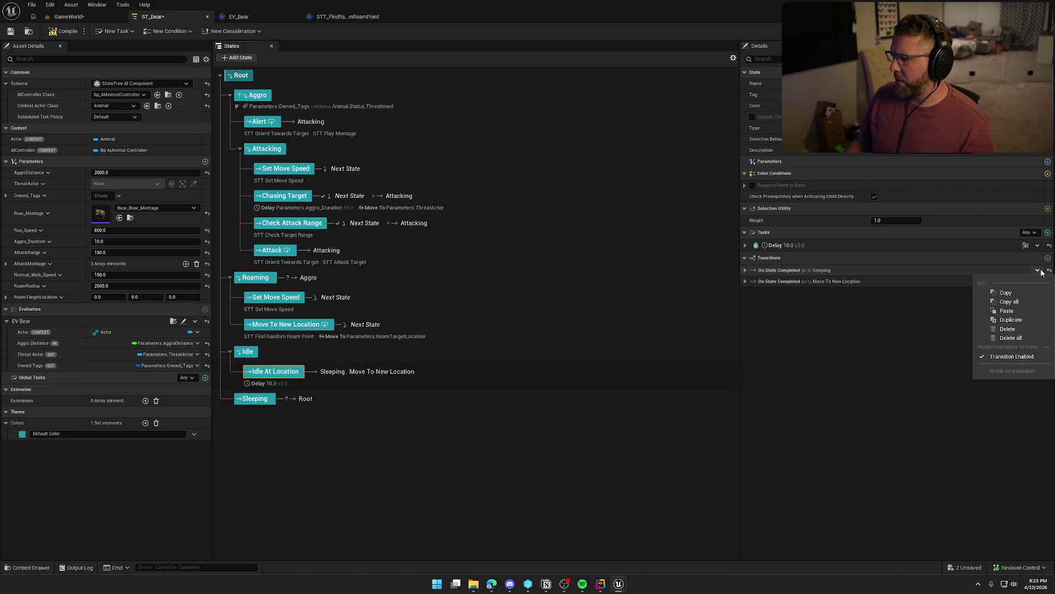
{"action": "left_click", "coordinate": [1016, 333]}
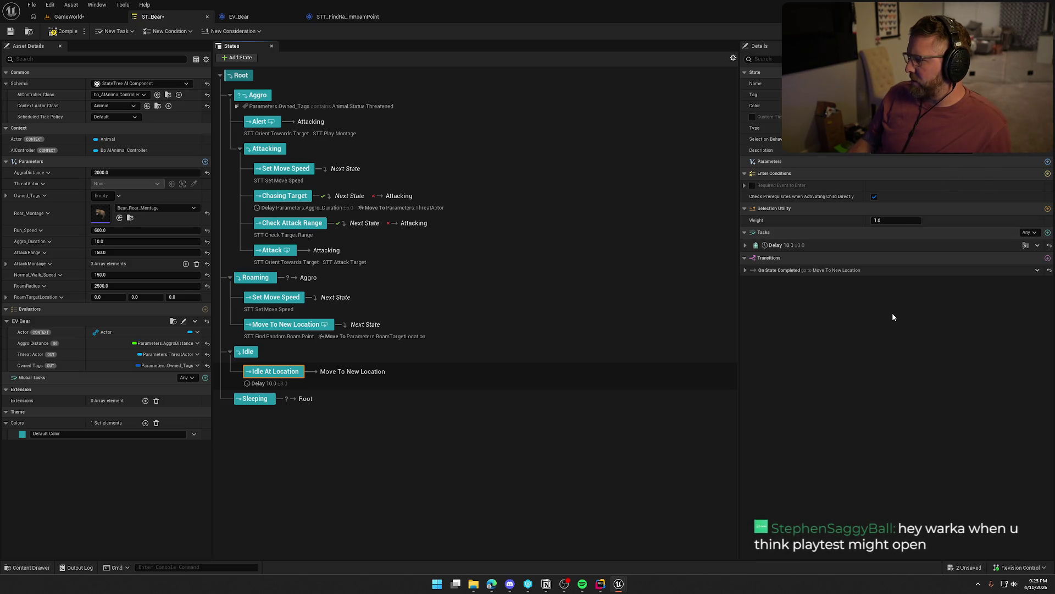
{"action": "left_click", "coordinate": [773, 272]}
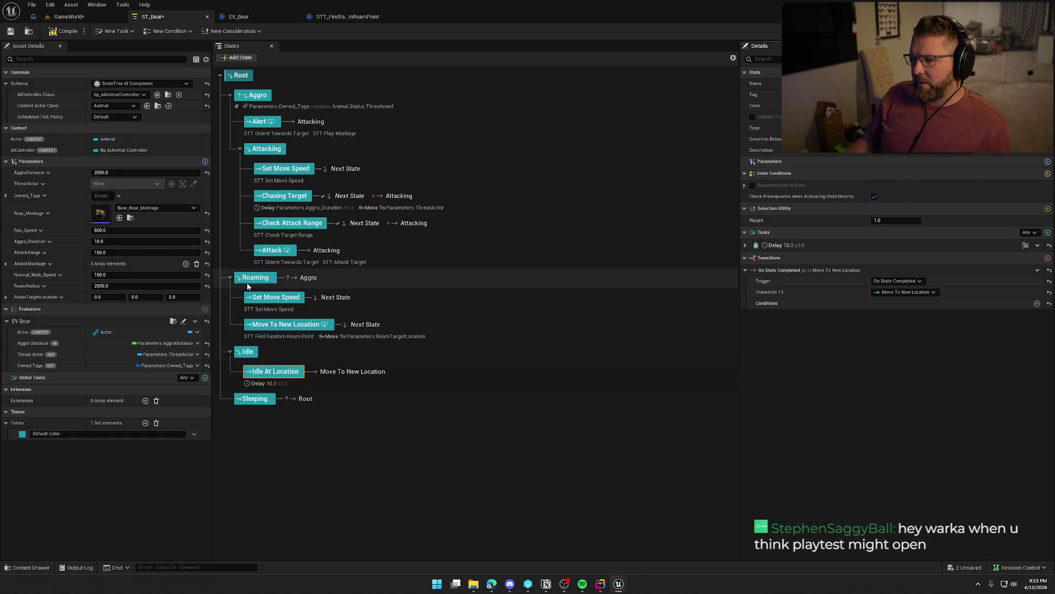
Point Idle At Location's On State Completed transition at the Roaming state.
{"action": "left_click", "coordinate": [908, 292]}
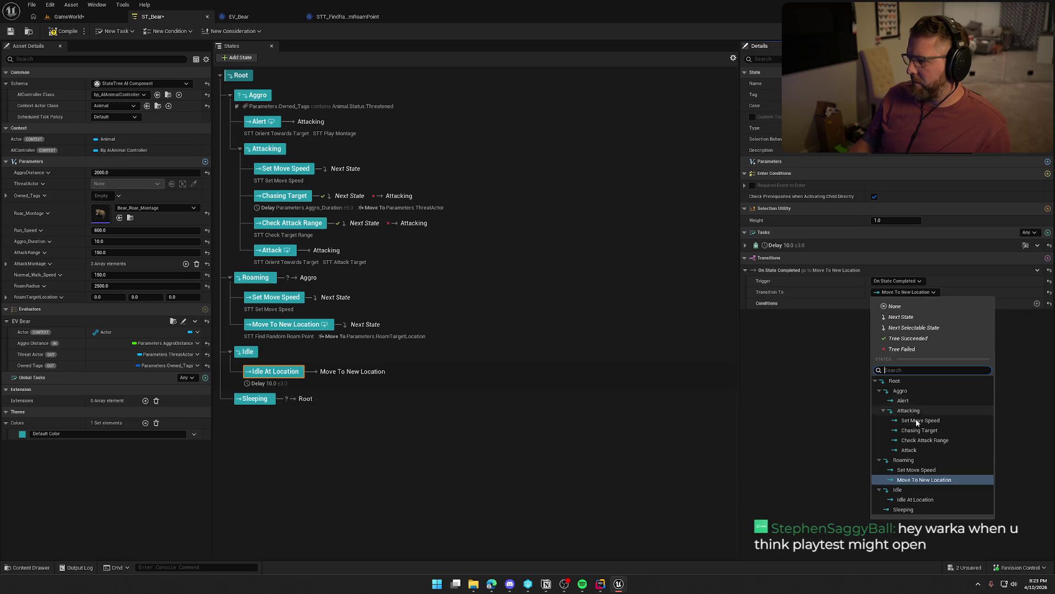
{"action": "left_click", "coordinate": [909, 459]}
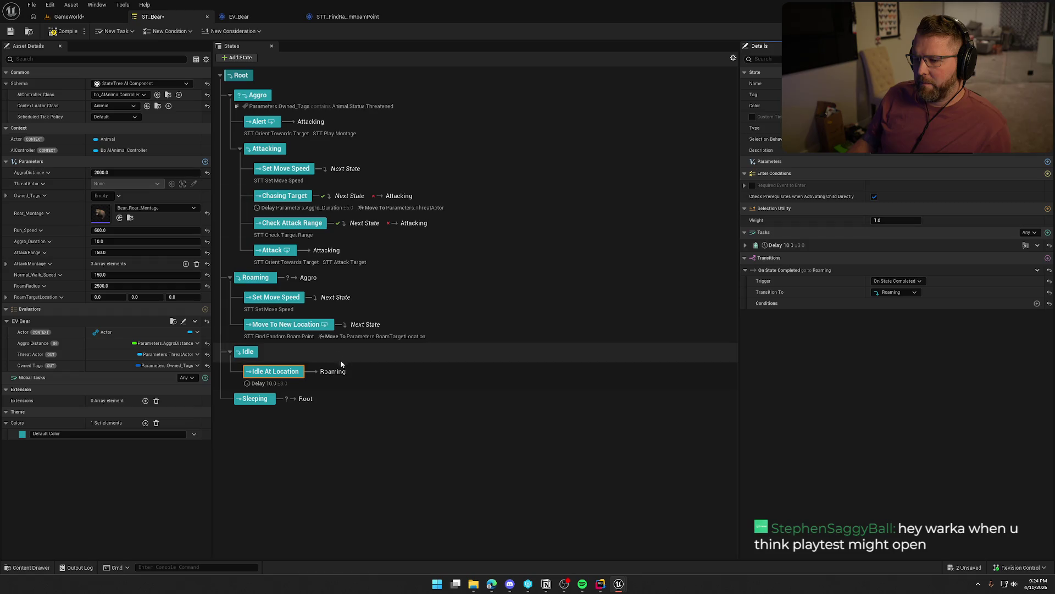
{"action": "left_click", "coordinate": [261, 279]}
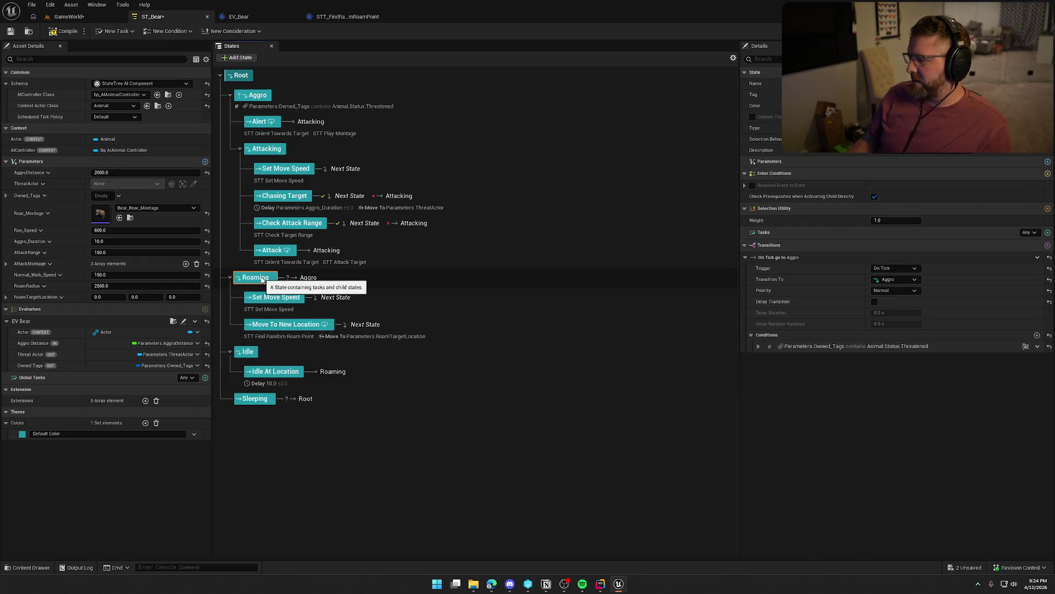
{"action": "right_click", "coordinate": [262, 280]}
Add a child state 'Get Roam Loacation' under Roaming, placed above Move To New Location.
{"action": "mouse_move", "coordinate": [300, 298]}
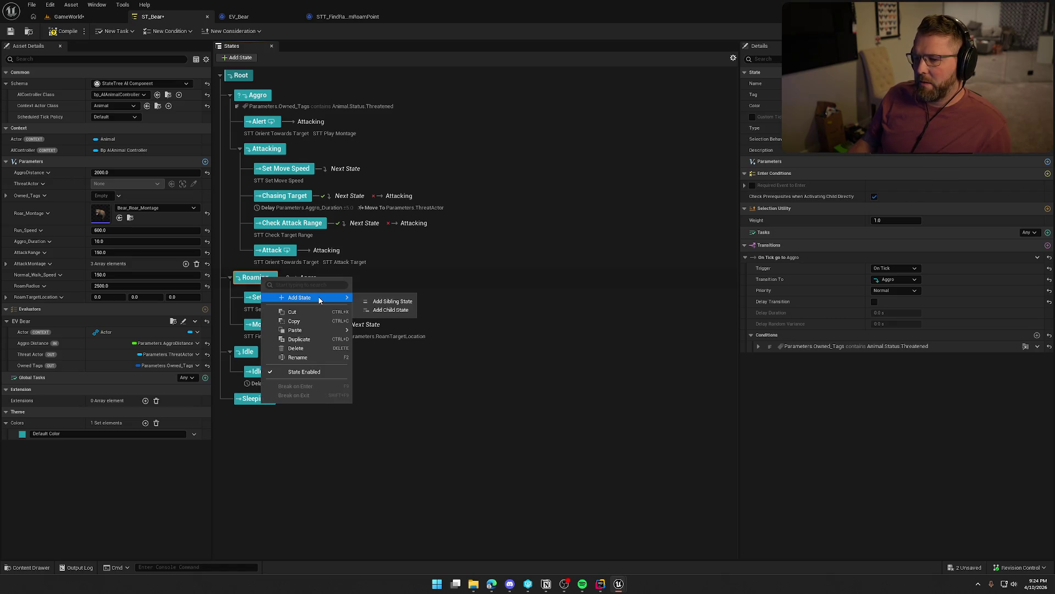
{"action": "left_click", "coordinate": [391, 311]}
{"action": "type", "text": "Get Roam Loaca"}
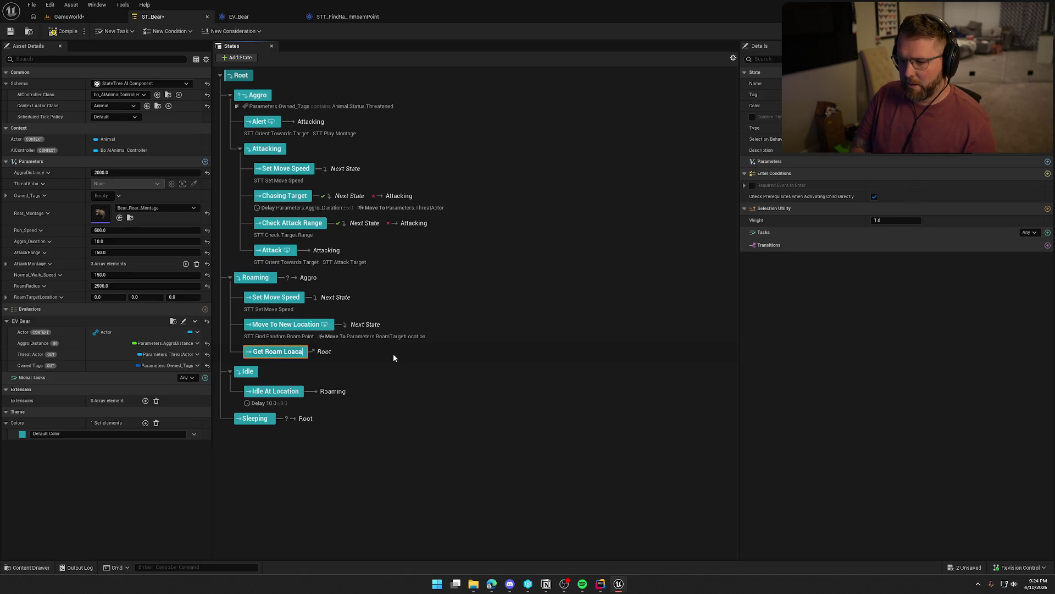
{"action": "type", "text": "tion"}
{"action": "key", "text": "Return"}
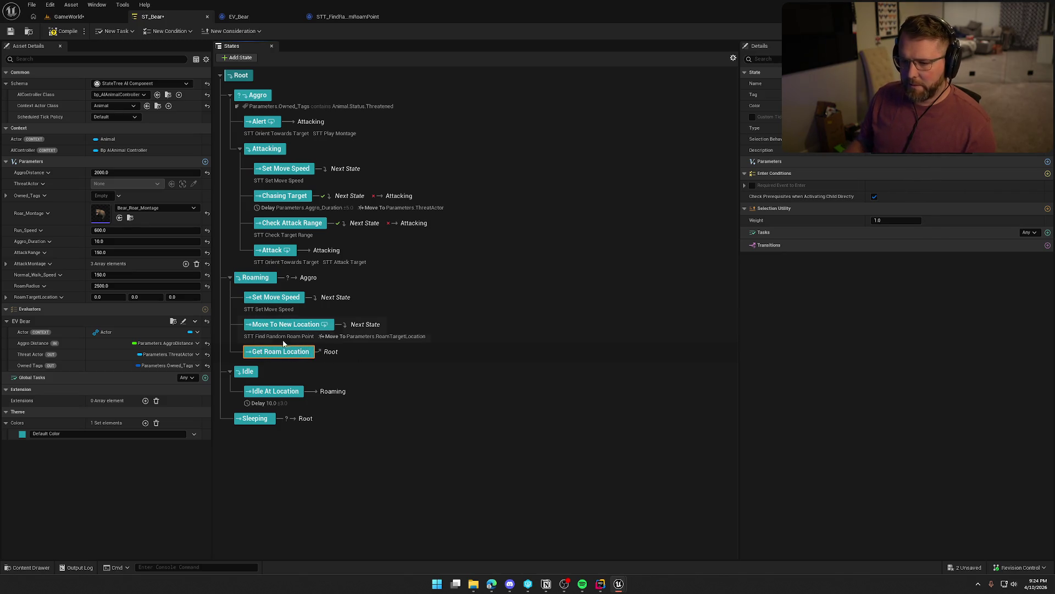
{"action": "left_click_drag", "start_coordinate": [263, 352], "coordinate": [265, 319]}
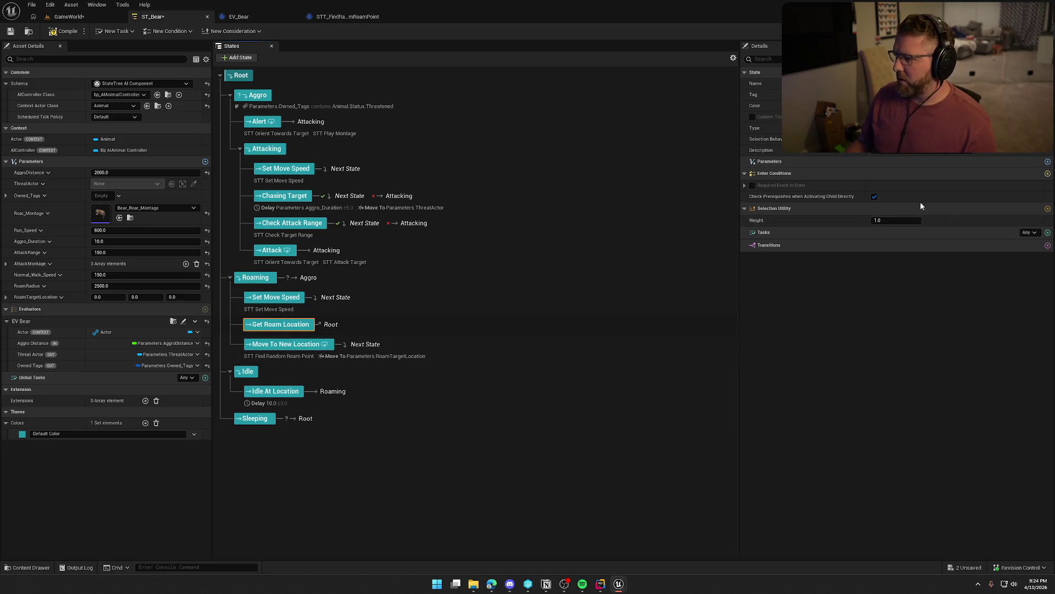
Give it an STT Find Random Roam Point task with bindings copied from Move To New Location's task.
{"action": "left_click", "coordinate": [1047, 232]}
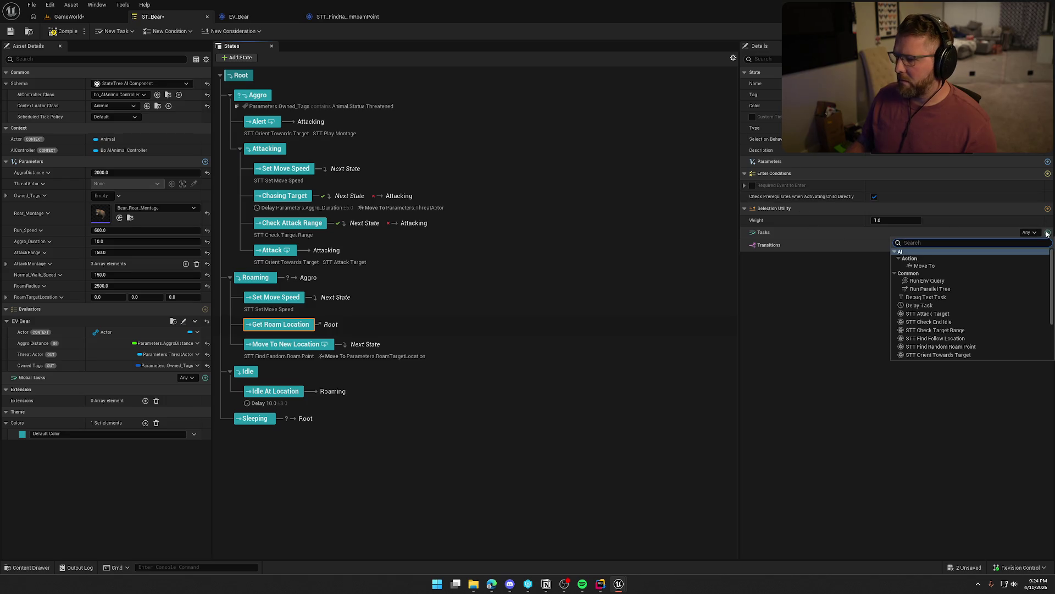
{"action": "type", "text": "find ra"}
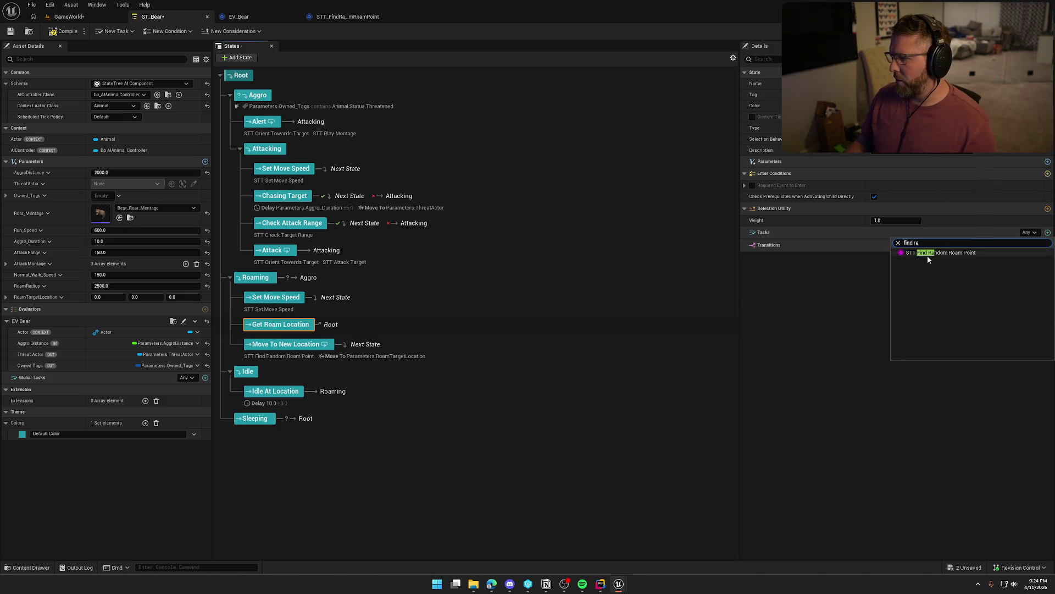
{"action": "left_click", "coordinate": [927, 254]}
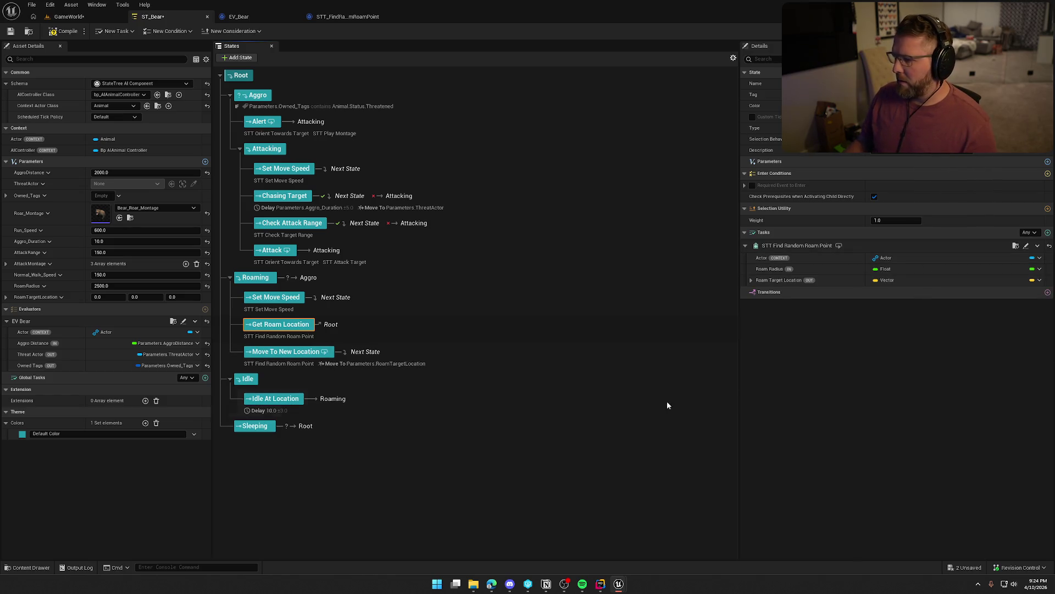
{"action": "left_click", "coordinate": [272, 364]}
{"action": "right_click", "coordinate": [794, 247]}
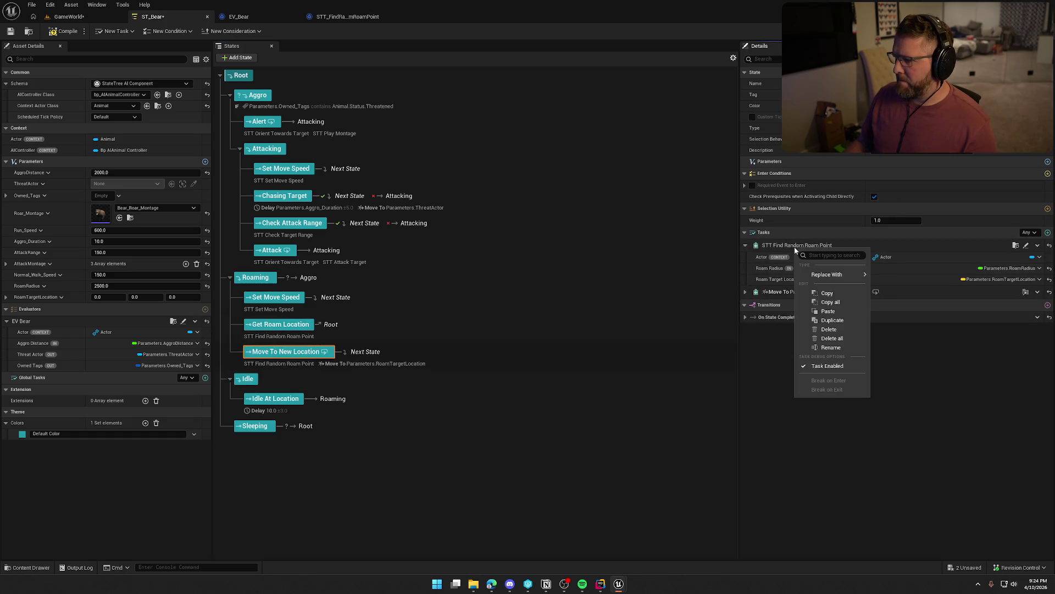
{"action": "left_click", "coordinate": [808, 293]}
{"action": "left_click", "coordinate": [321, 336]}
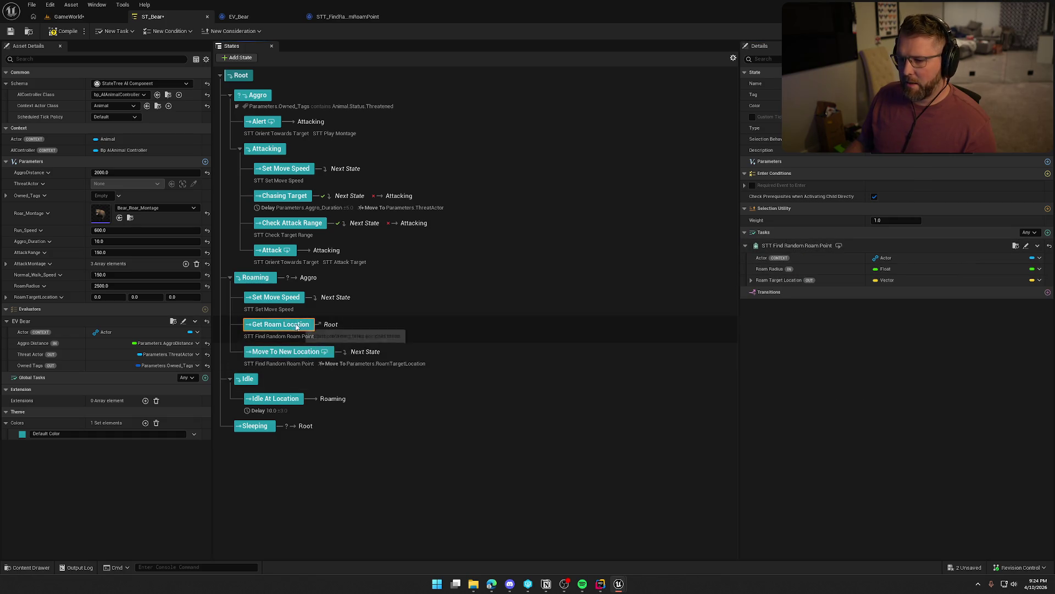
{"action": "right_click", "coordinate": [785, 245]}
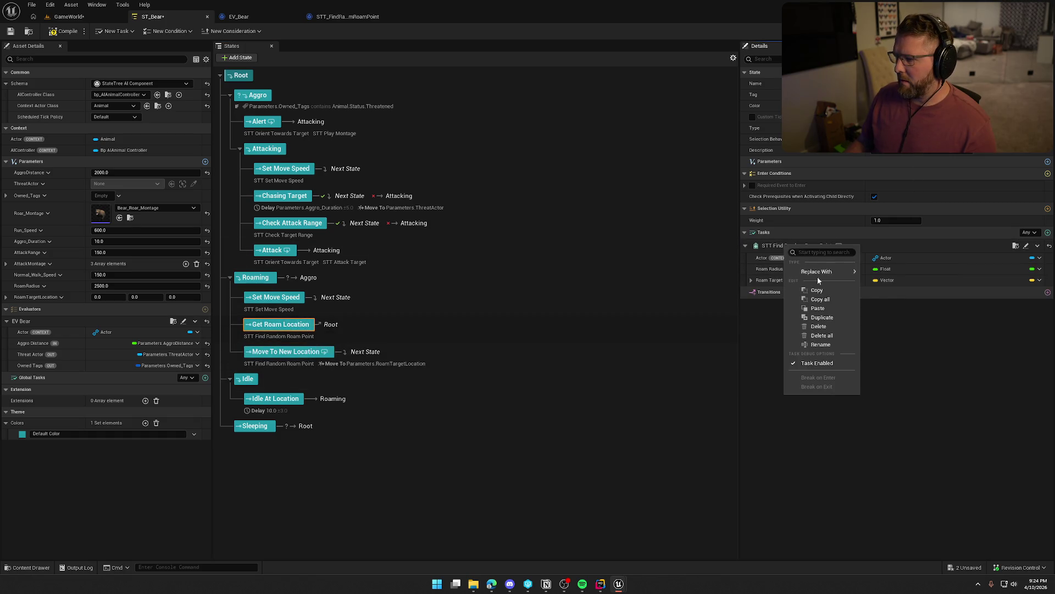
{"action": "left_click", "coordinate": [819, 307]}
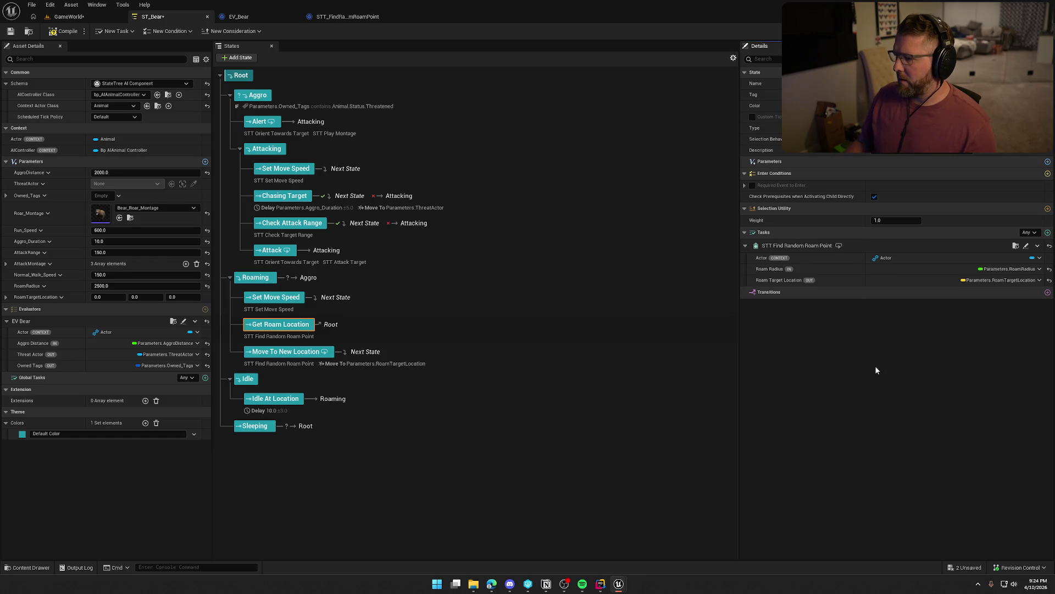
Add an On State Completed transition to Get Roam Location targeting Next State.
{"action": "left_click", "coordinate": [1047, 293]}
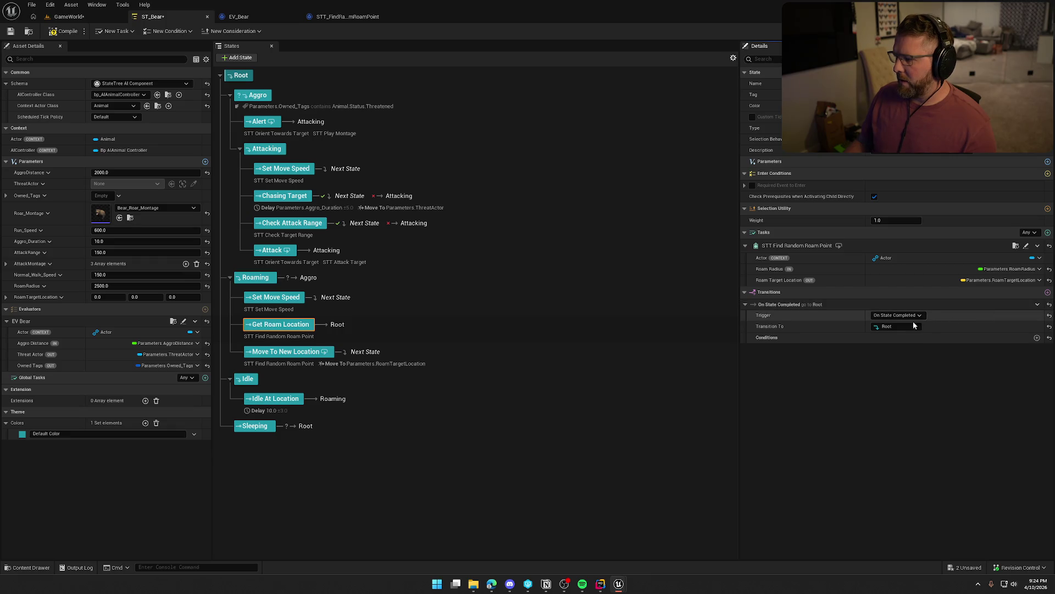
{"action": "left_click", "coordinate": [915, 325]}
{"action": "left_click", "coordinate": [901, 352]}
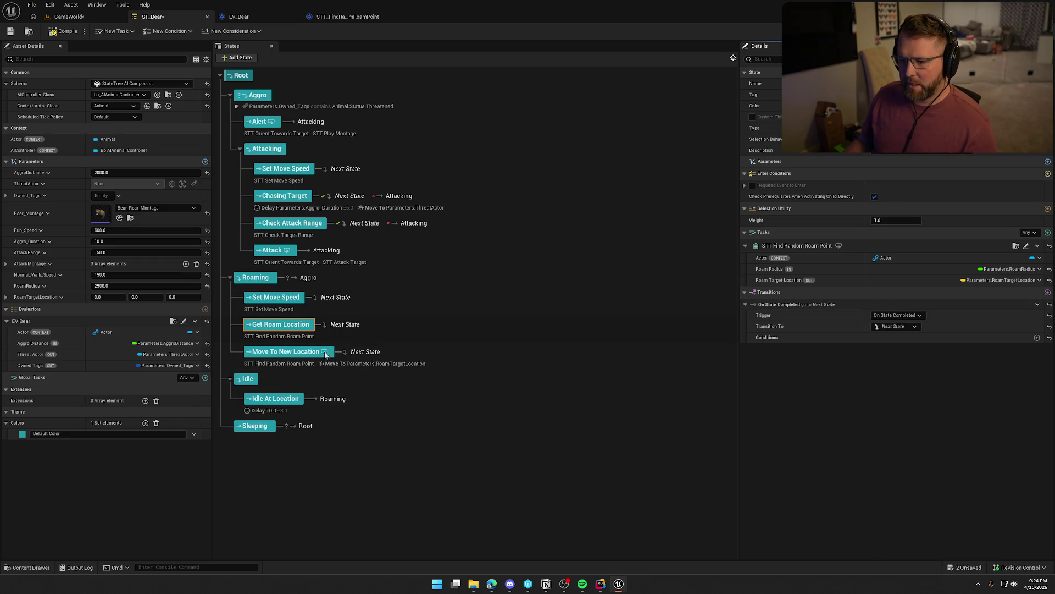
Send Move To New Location's transition to Root and remove its Find Random Roam Point task.
{"action": "left_click", "coordinate": [293, 358]}
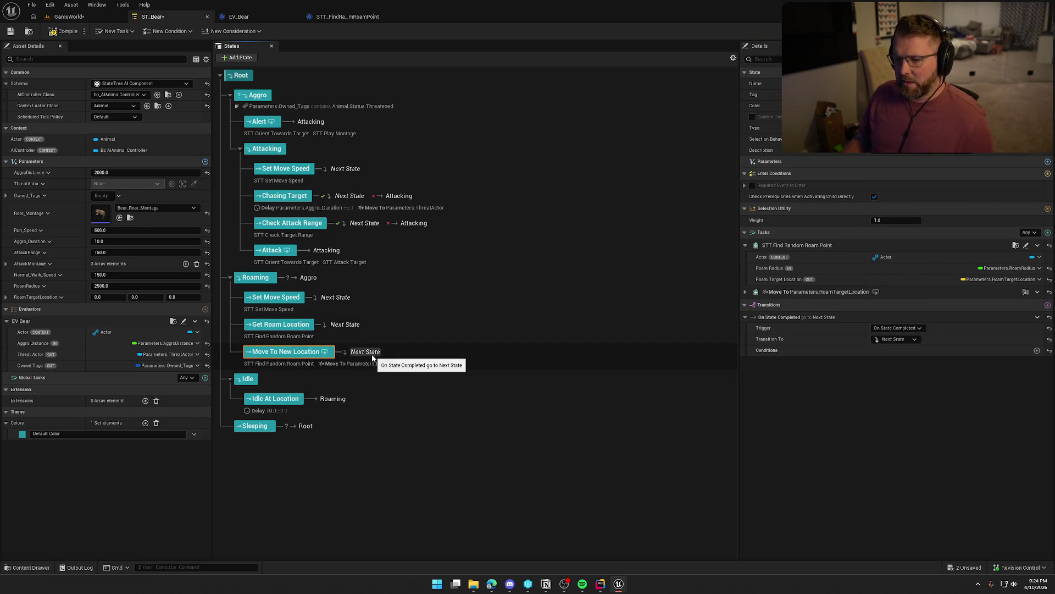
{"action": "left_click", "coordinate": [896, 339]}
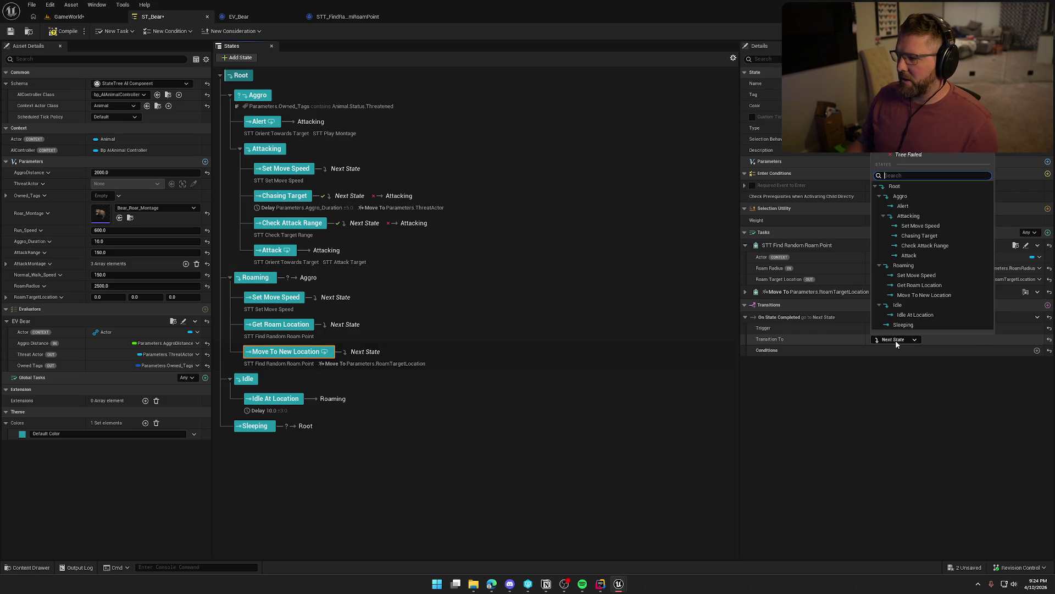
{"action": "left_click", "coordinate": [902, 183]}
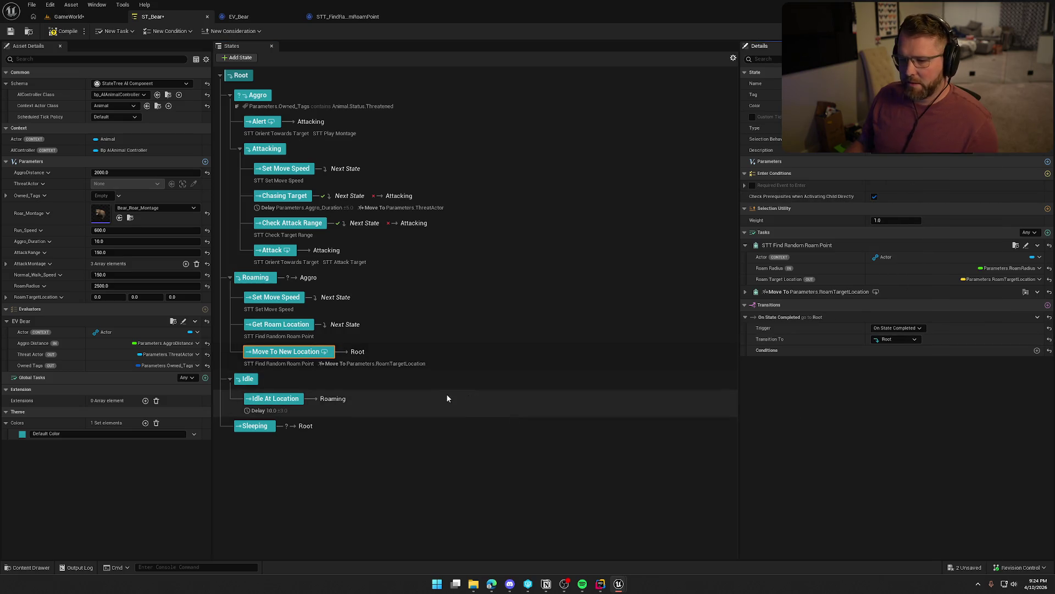
{"action": "left_click", "coordinate": [1038, 248]}
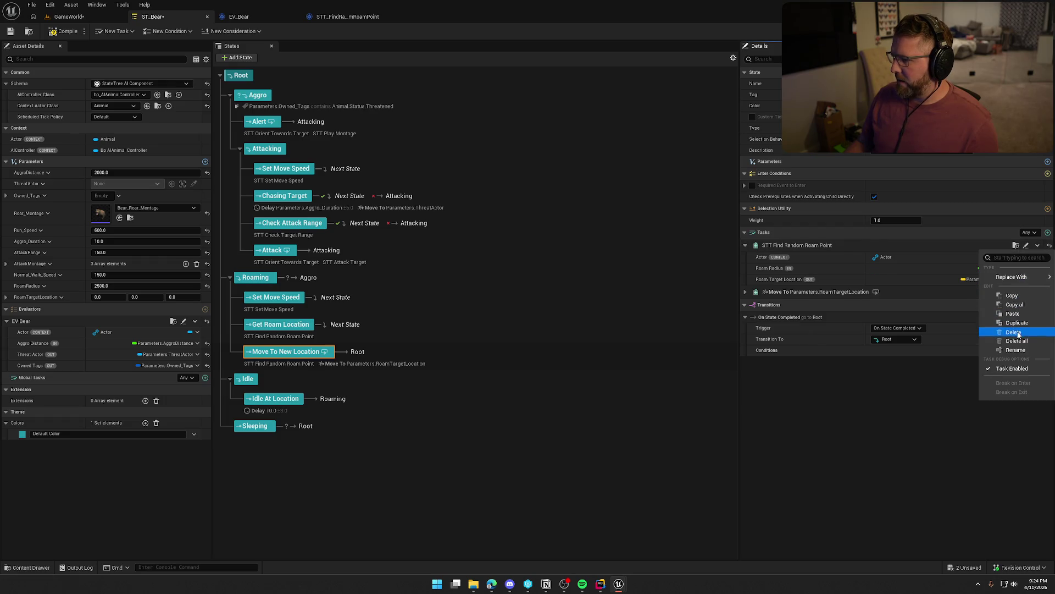
{"action": "left_click", "coordinate": [983, 332]}
{"action": "left_click", "coordinate": [289, 336]}
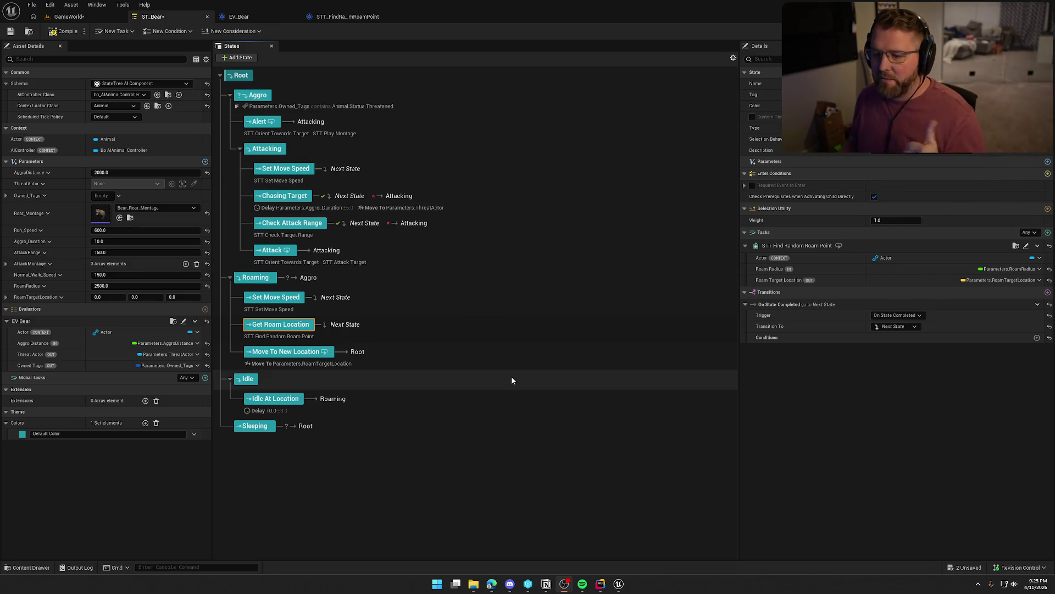
Focus and orbit the GameWorld view on the bear, then save ST_Bear.
{"action": "left_click", "coordinate": [69, 17]}
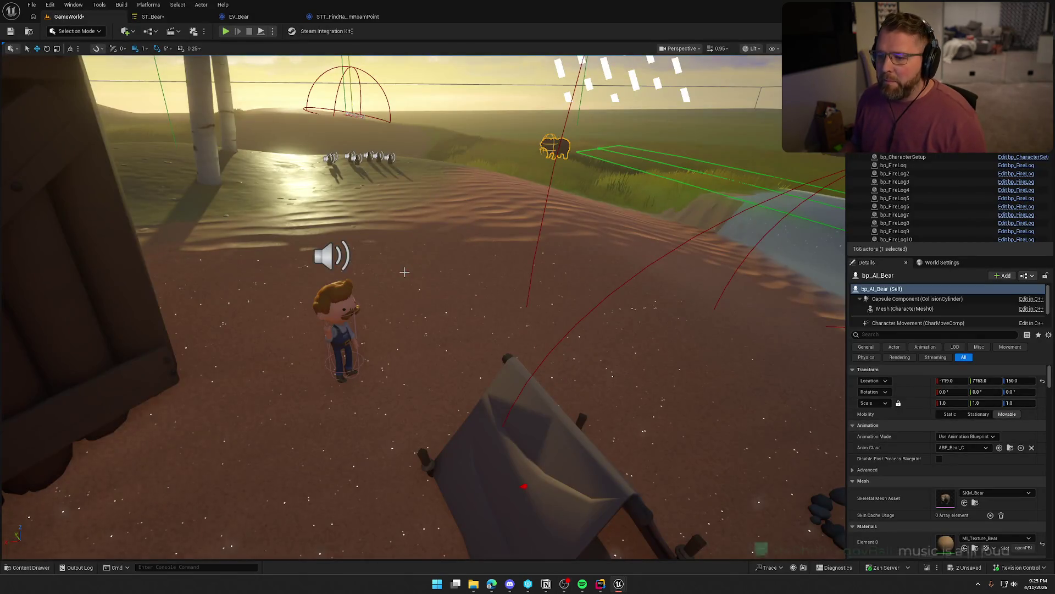
{"action": "key", "text": "f"}
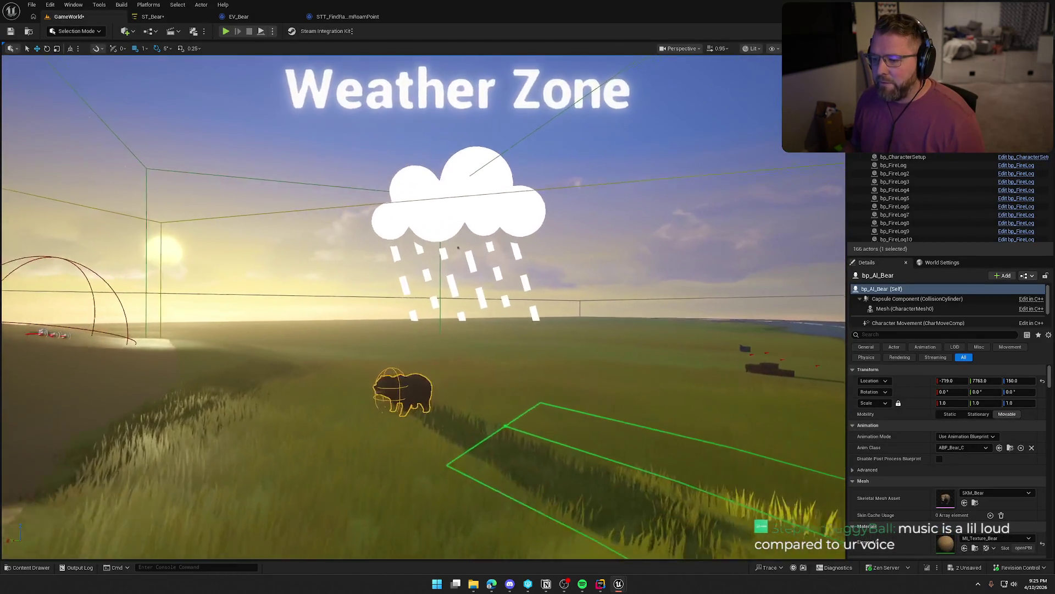
{"action": "scroll", "coordinate": [405, 272], "scroll_direction": "down", "scroll_amount": 5}
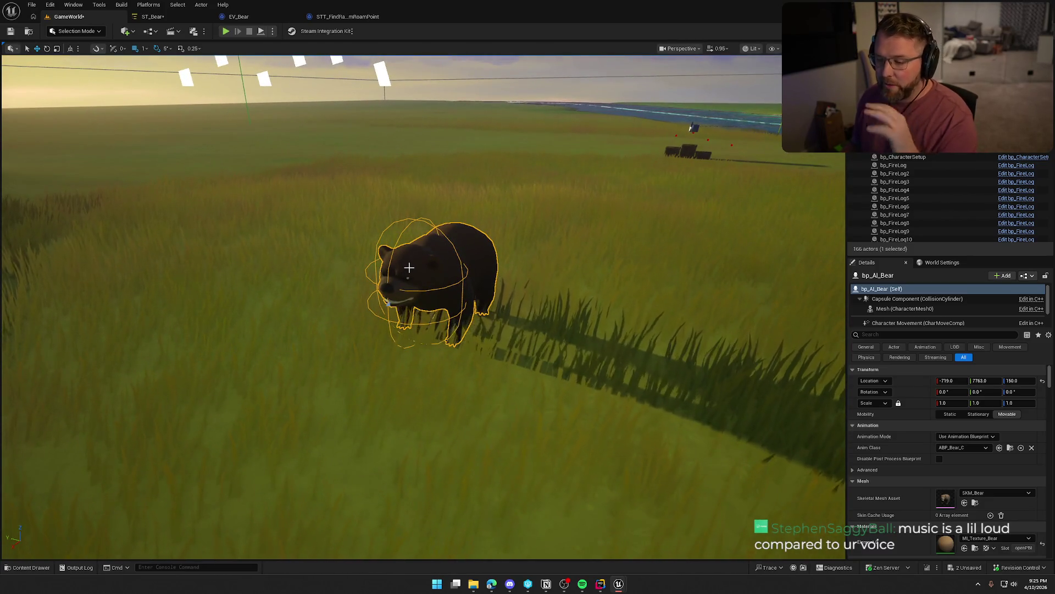
{"action": "left_click_drag", "start_coordinate": [467, 336], "coordinate": [445, 328]}
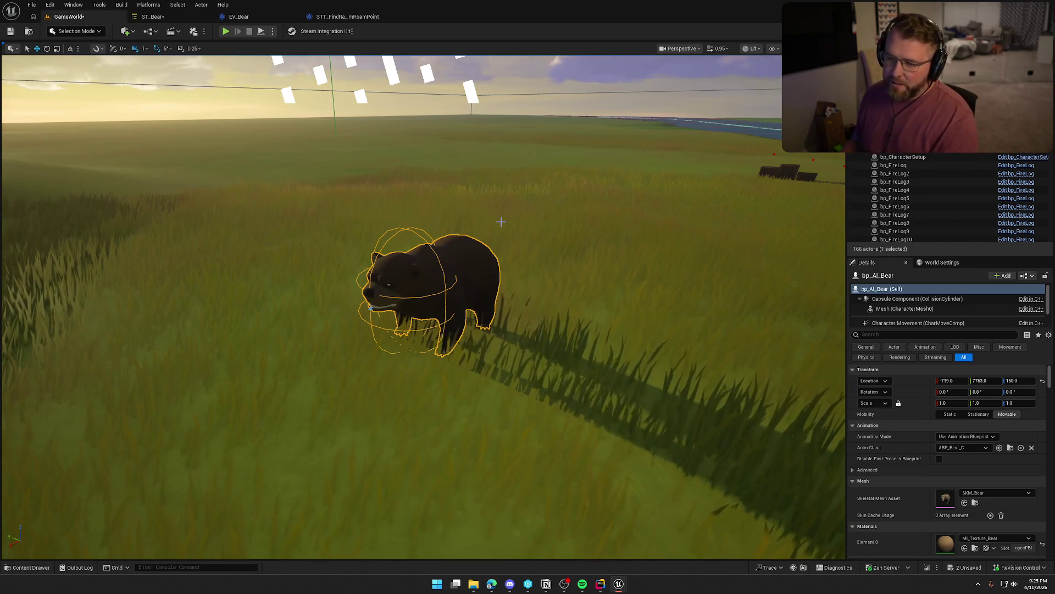
{"action": "left_click", "coordinate": [153, 16]}
{"action": "key", "text": "ctrl+s"}
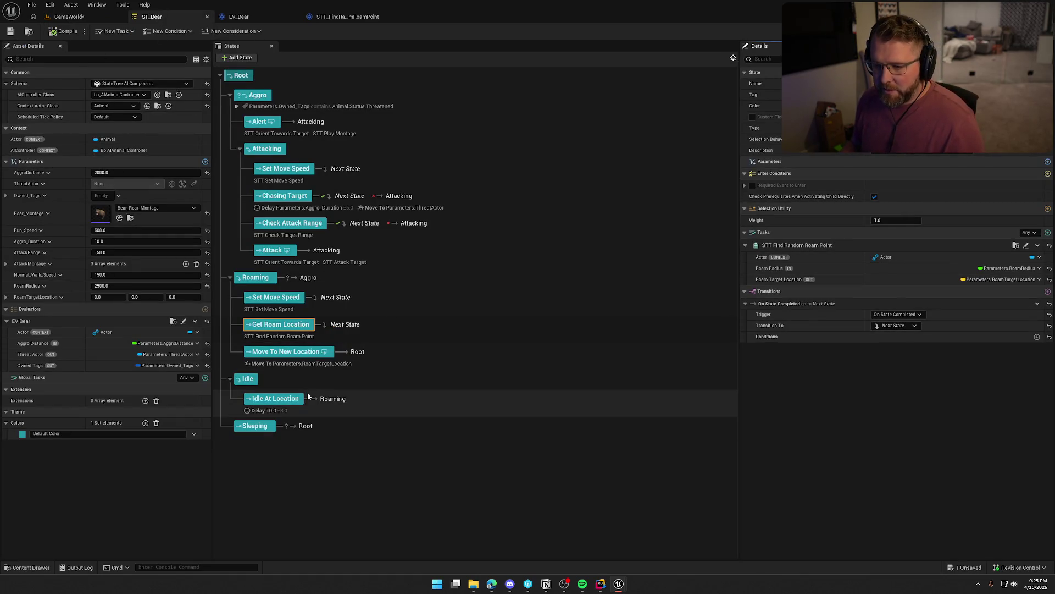
Add a Finish Task node after SET in the STT_FindRandomRoamPoint blueprint.
{"action": "left_click", "coordinate": [346, 16]}
{"action": "left_click_drag", "start_coordinate": [671, 308], "coordinate": [590, 297]}
{"action": "left_click_drag", "start_coordinate": [538, 194], "coordinate": [610, 197]}
{"action": "type", "text": "finish task"}
{"action": "key", "text": "Return"}
{"action": "mouse_move", "coordinate": [636, 203]}
{"action": "left_mouse_down"}
{"action": "mouse_move", "coordinate": [589, 187]}
{"action": "mouse_move", "coordinate": [673, 187]}
{"action": "left_mouse_up"}
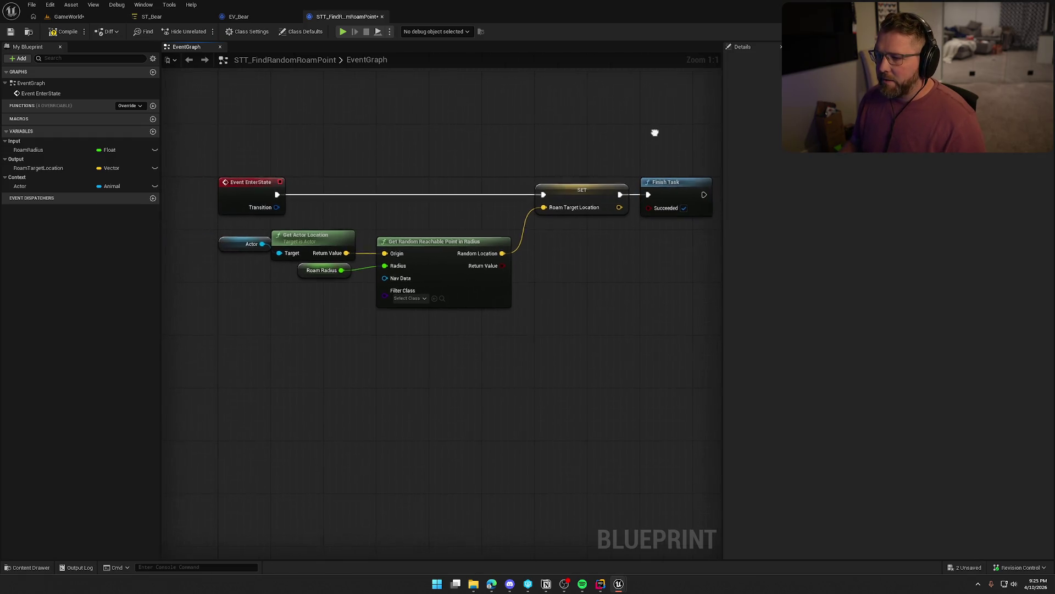
Compile the task blueprint, confirm checking out the asset, and return to ST_Bear.
{"action": "left_click", "coordinate": [58, 32]}
{"action": "left_click", "coordinate": [538, 385]}
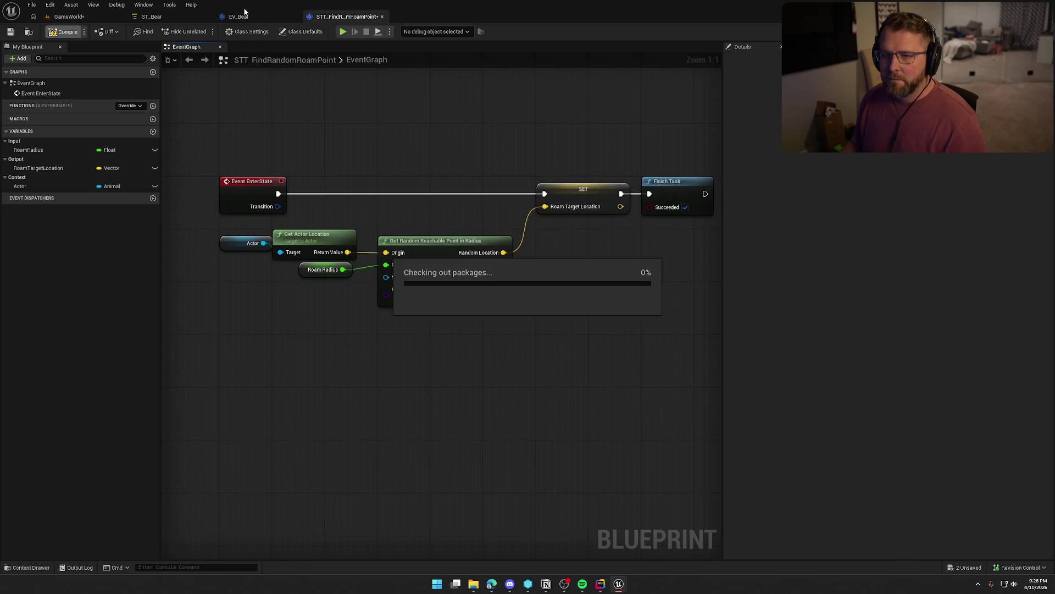
{"action": "left_click", "coordinate": [164, 17]}
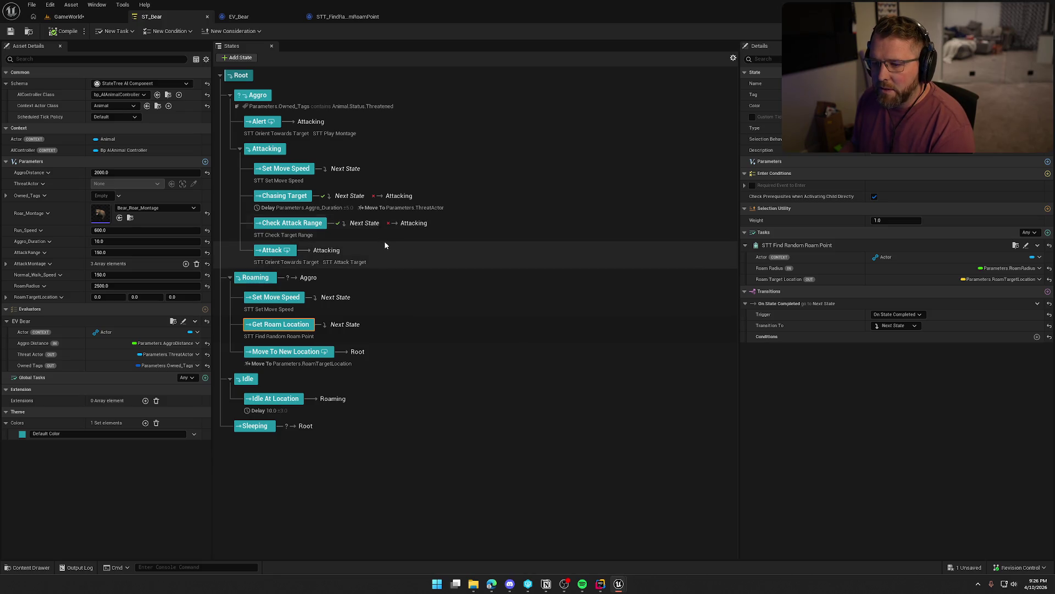
Retarget Check Attack Range's On State Failed transition from Attacking to Root and compile ST_Bear.
{"action": "left_click", "coordinate": [411, 227]}
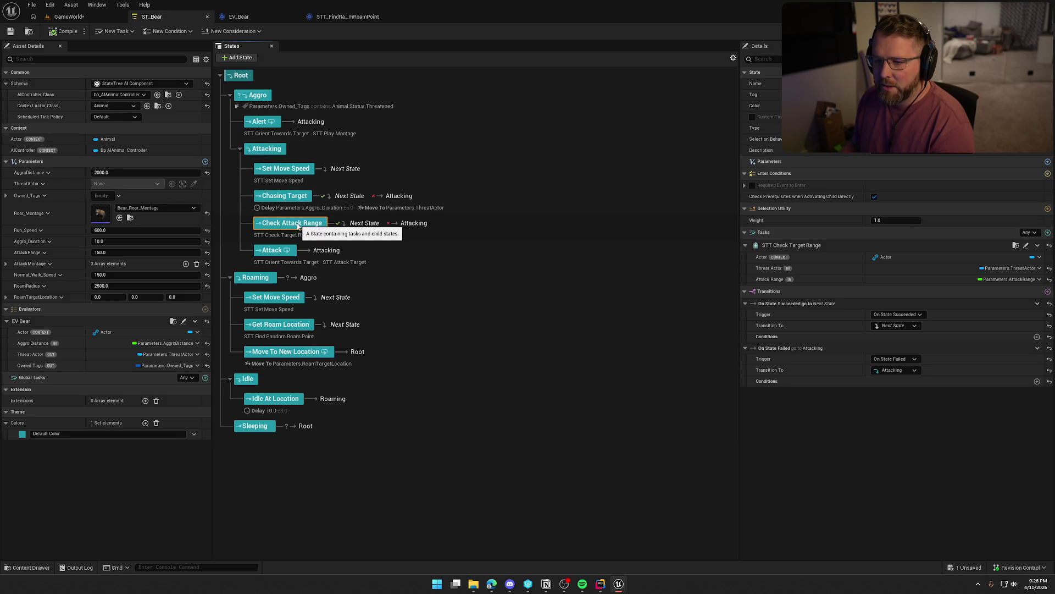
{"action": "left_click", "coordinate": [900, 372]}
{"action": "left_click", "coordinate": [895, 217]}
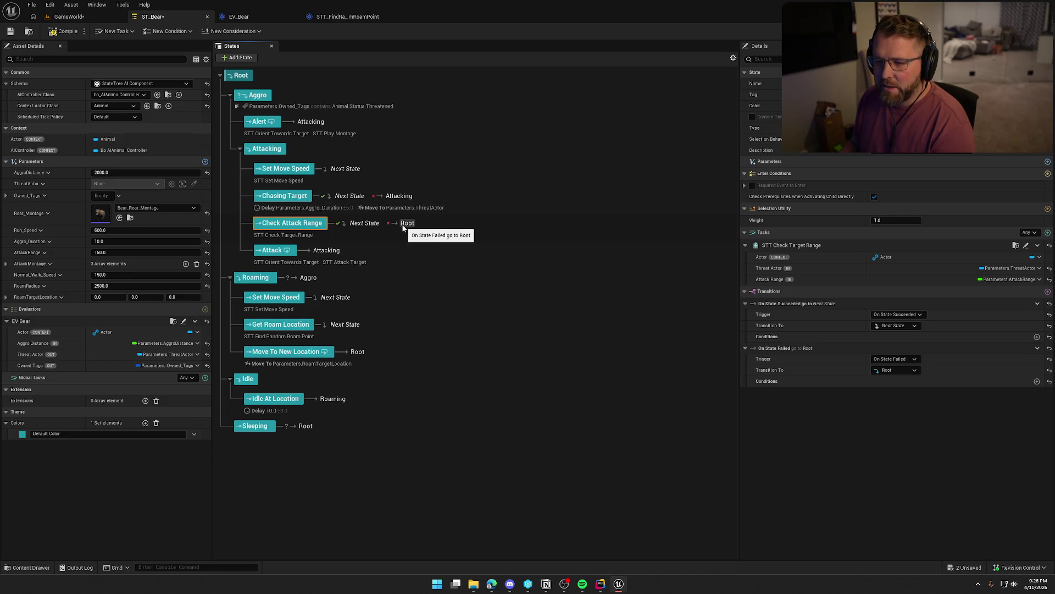
{"action": "left_click", "coordinate": [66, 28]}
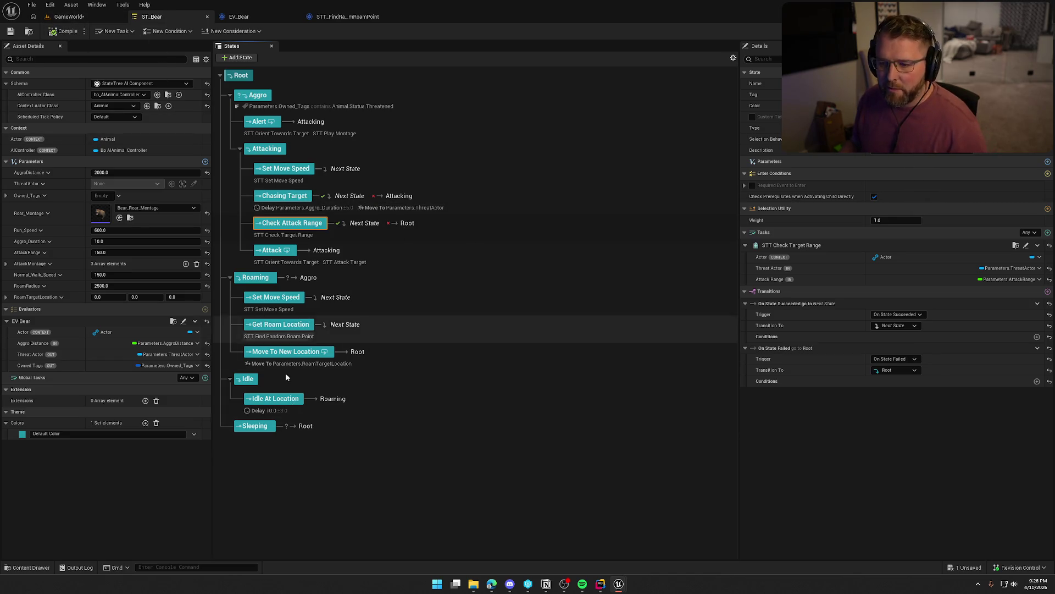
{"action": "left_click", "coordinate": [70, 17]}
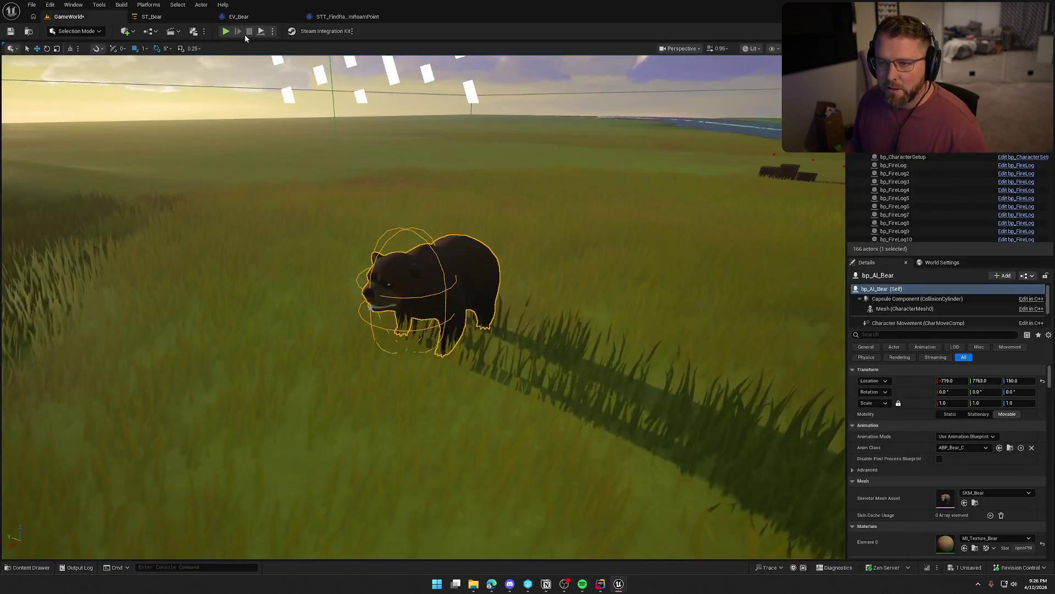
Play-test the level: sprint the character to the boards, walk away, then turn toward the tent.
{"action": "left_click", "coordinate": [236, 27]}
{"action": "key", "text": "shift+w"}
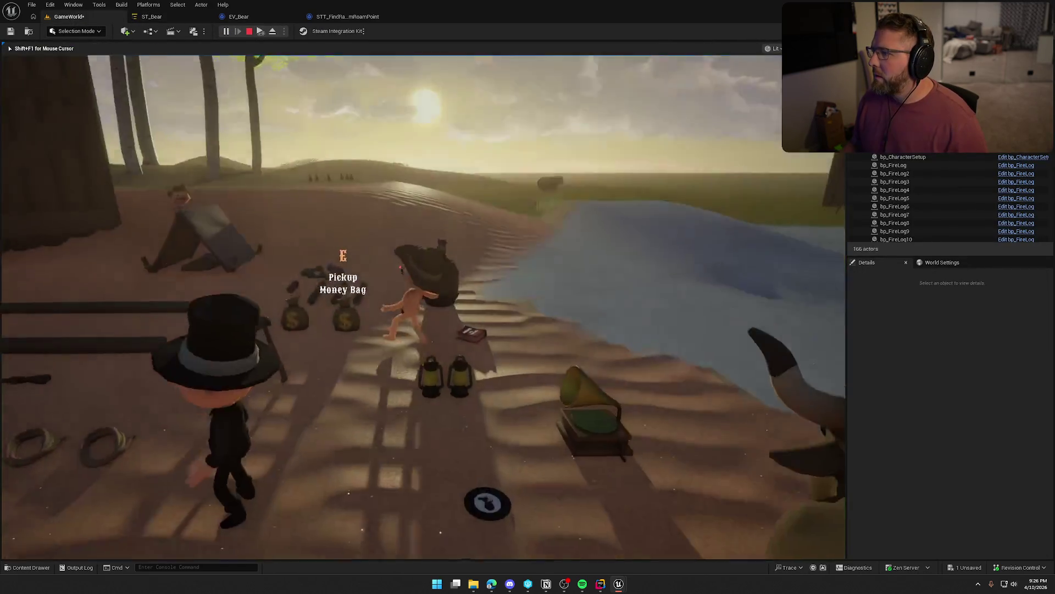
{"action": "key", "text": "a"}
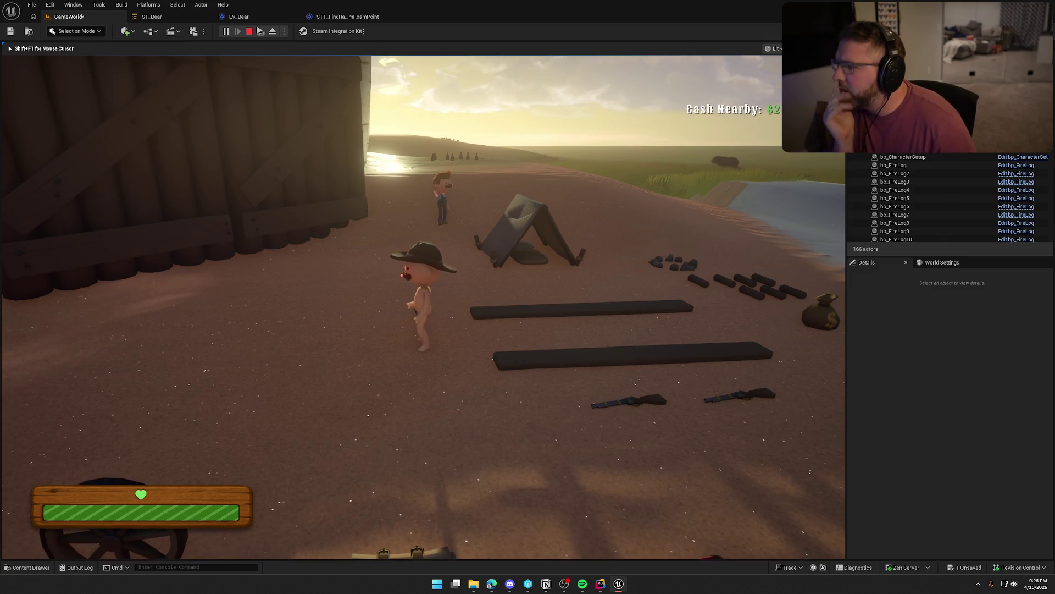
{"action": "key", "text": "w"}
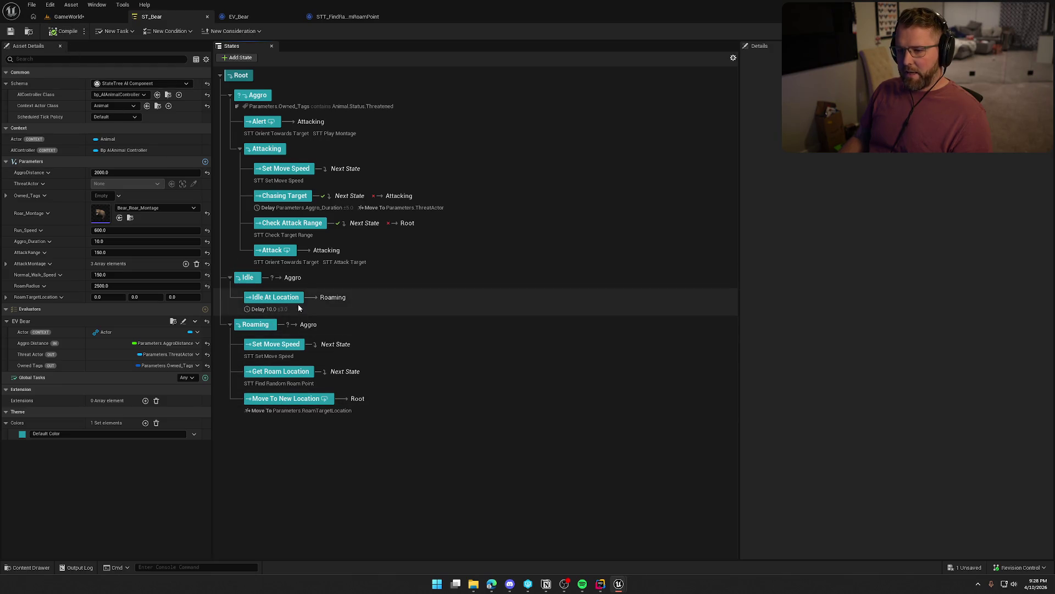
Play-test again, running toward the Lobby Trading Post and tent, stop with F8, then return to ST_Bear.
{"action": "left_click", "coordinate": [64, 17]}
{"action": "left_click", "coordinate": [397, 296]}
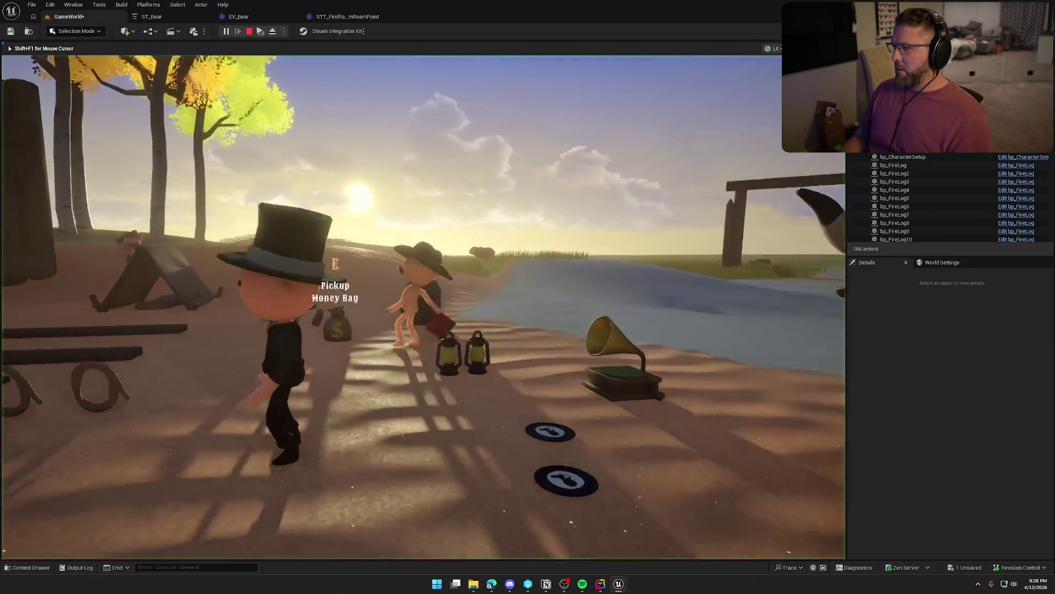
{"action": "key", "text": "w"}
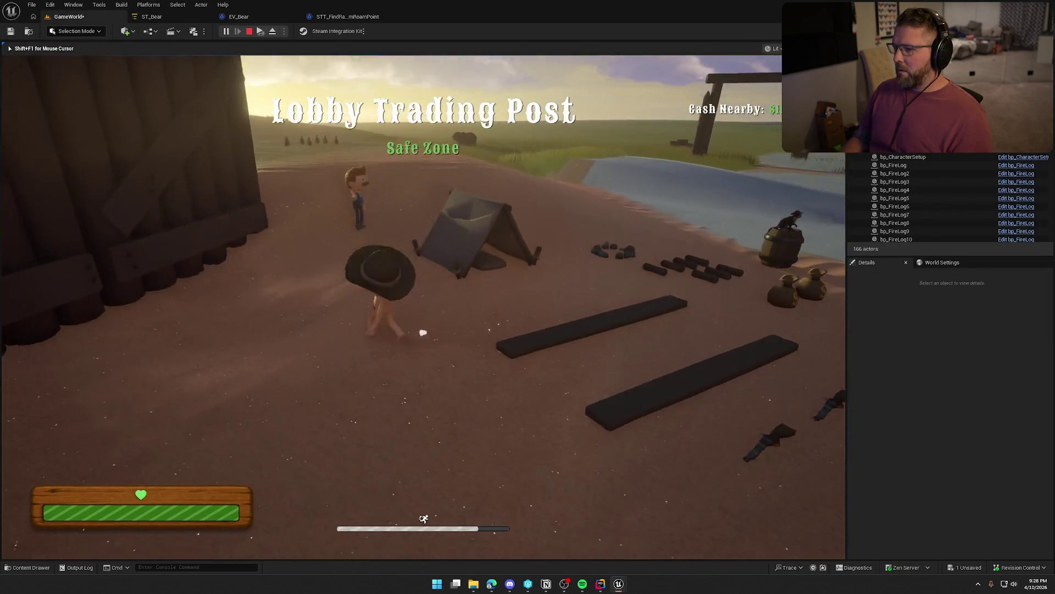
{"action": "key", "text": "w"}
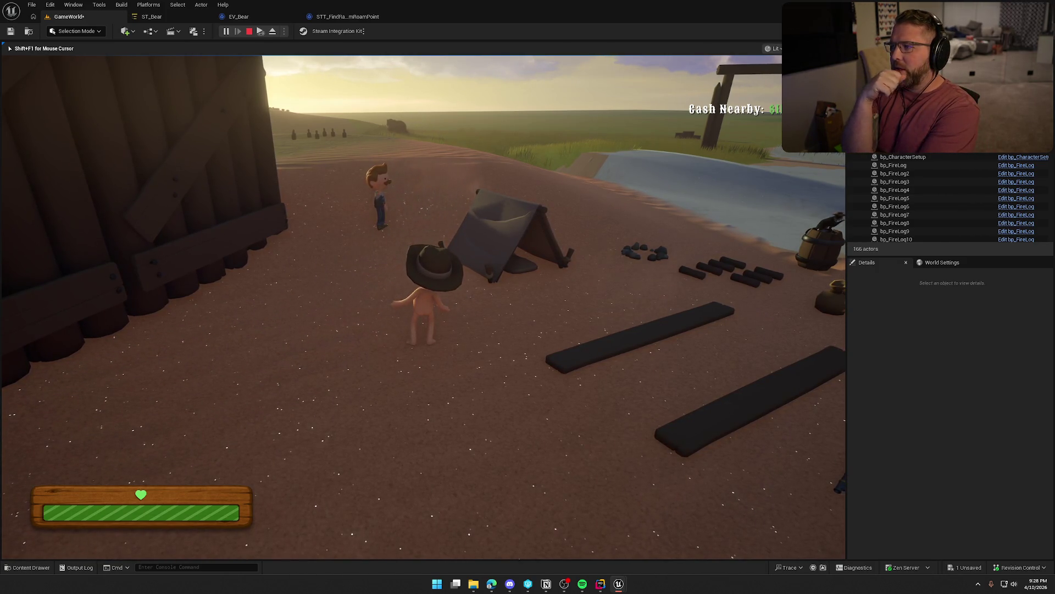
{"action": "key", "text": "F8"}
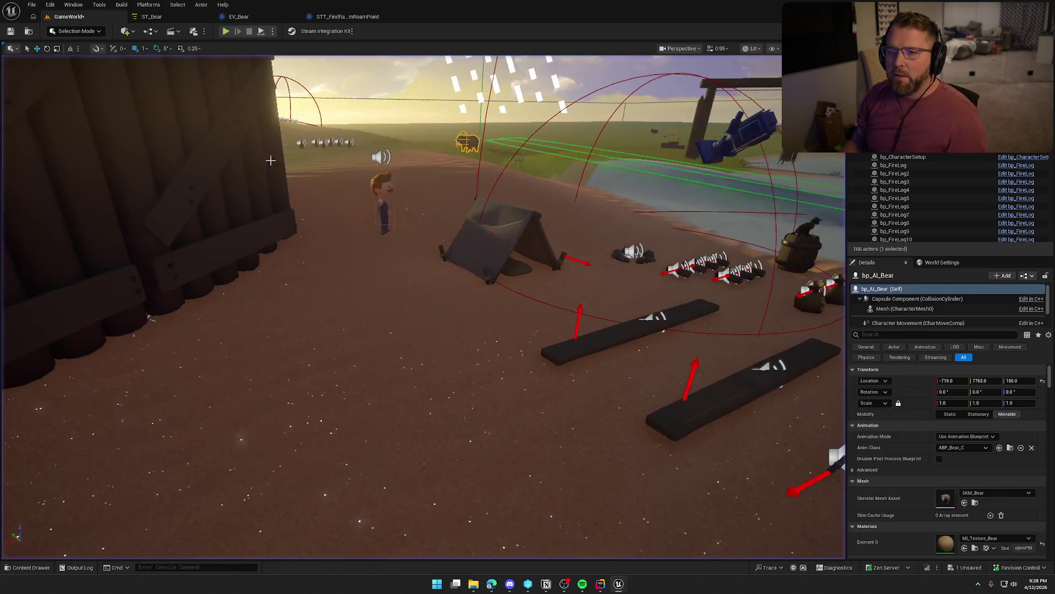
{"action": "left_click", "coordinate": [151, 17]}
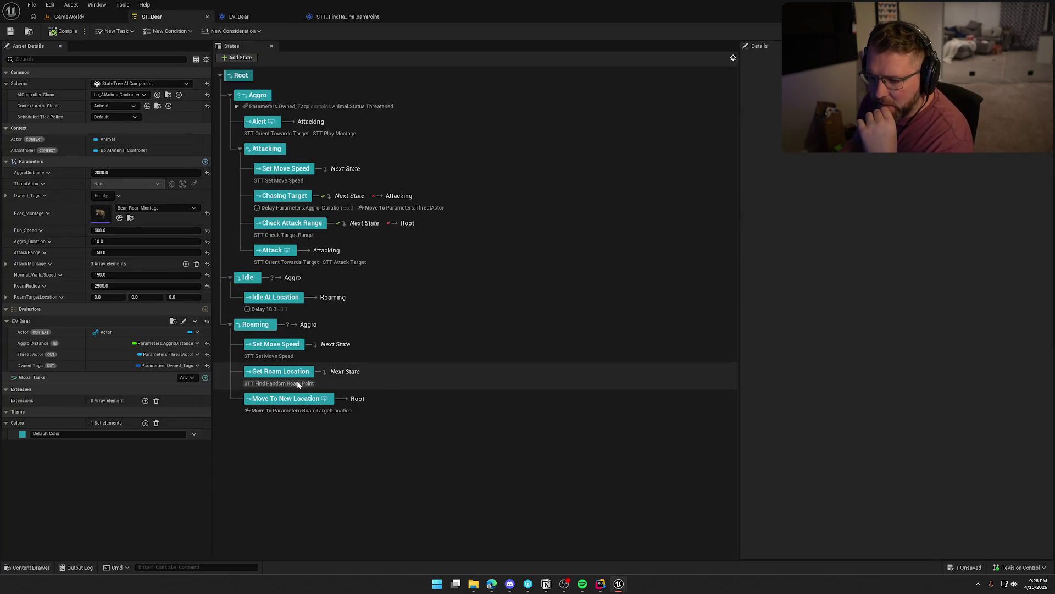
Select the Move To New Location state to inspect its Move To task and transition to Root.
{"action": "left_click", "coordinate": [296, 411]}
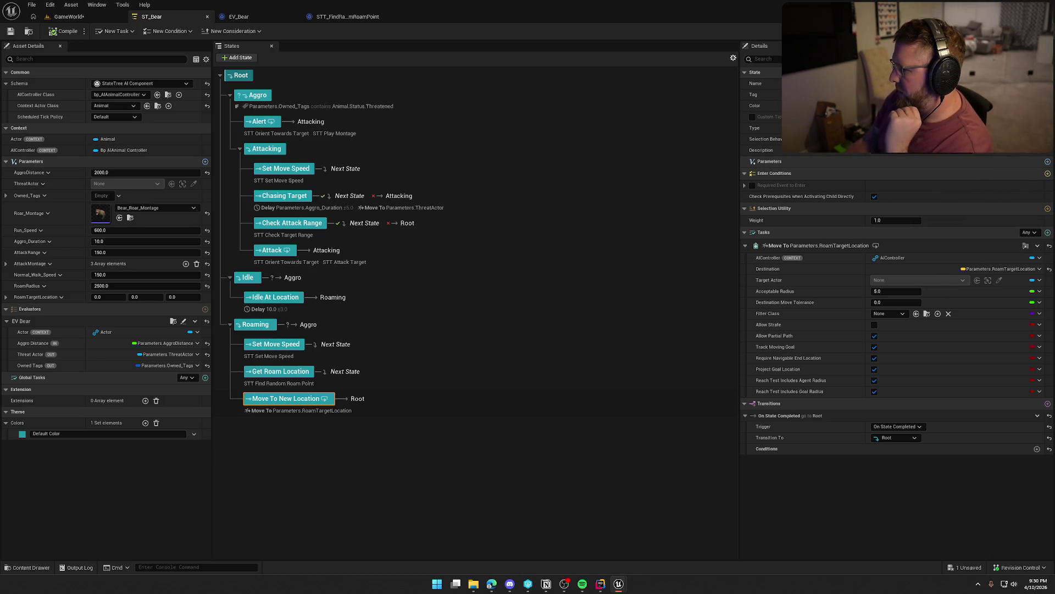
Review the STT_FindRandomRoamPoint graph and the EV_Bear EventGraph, then return to the GameWorld level.
{"action": "left_click", "coordinate": [347, 16]}
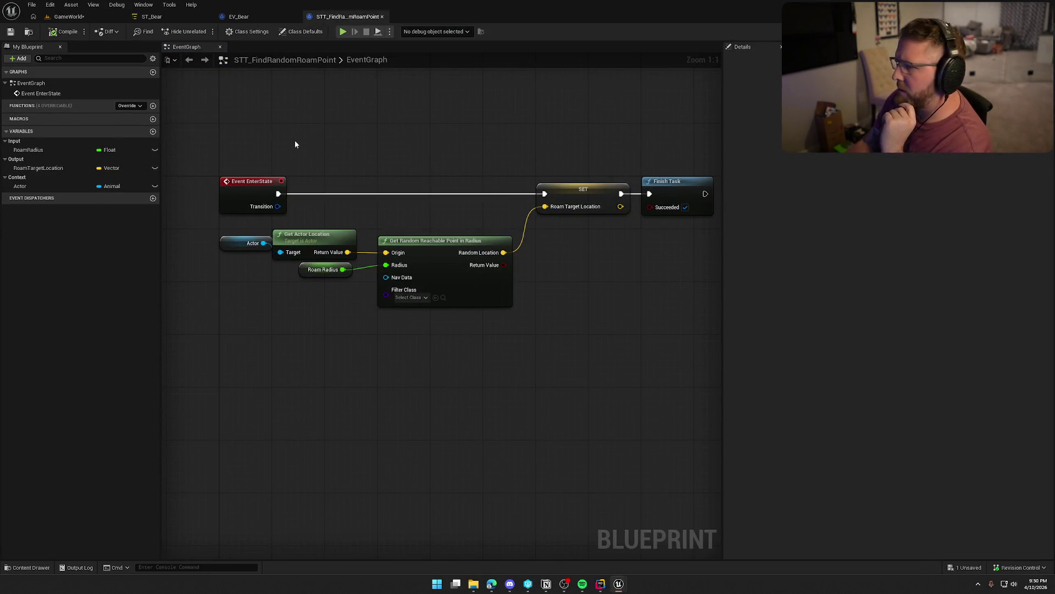
{"action": "left_click", "coordinate": [238, 17]}
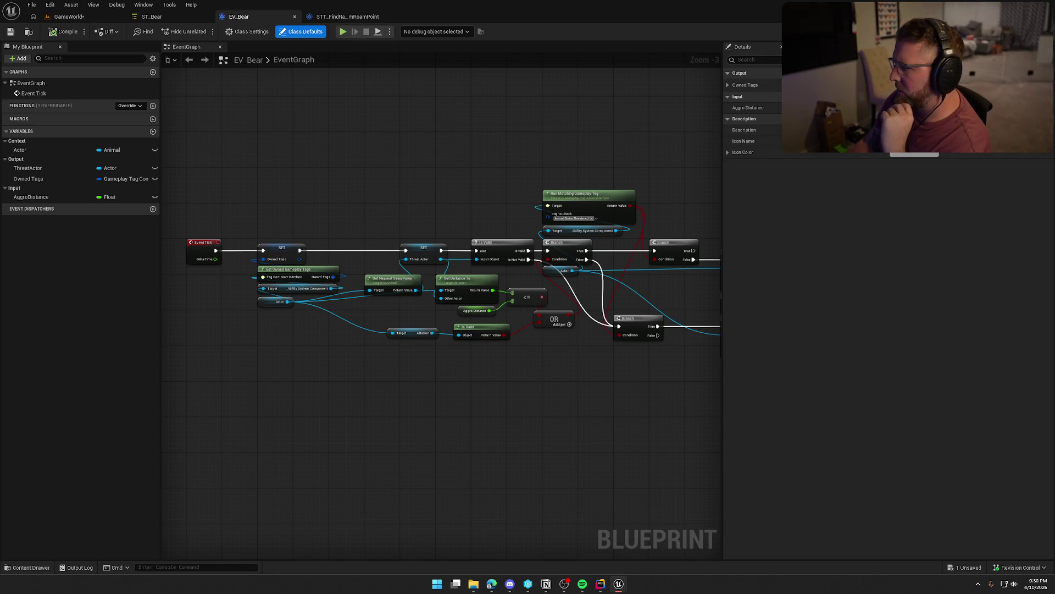
{"action": "mouse_move", "coordinate": [708, 436]}
{"action": "left_mouse_down"}
{"action": "mouse_move", "coordinate": [389, 433]}
{"action": "mouse_move", "coordinate": [650, 405]}
{"action": "mouse_move", "coordinate": [718, 411]}
{"action": "mouse_move", "coordinate": [695, 415]}
{"action": "left_mouse_up"}
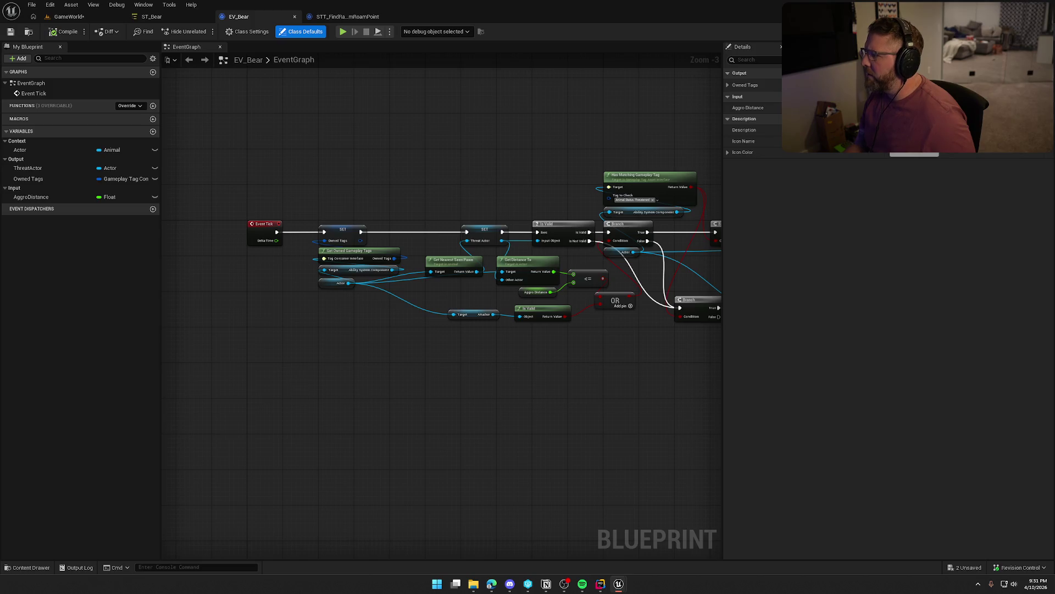
{"action": "left_click", "coordinate": [68, 17]}
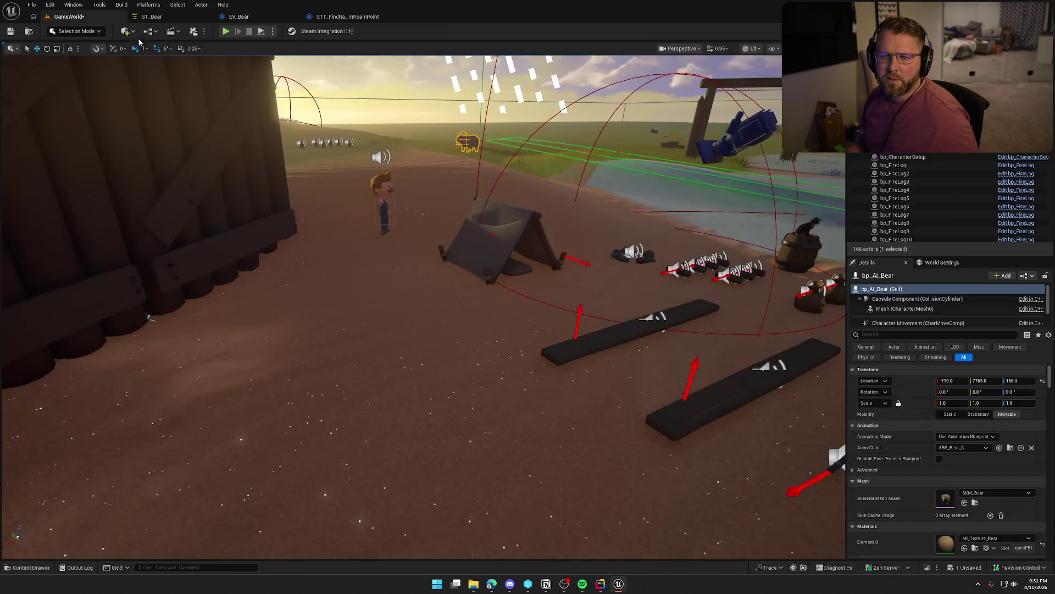
From the Animals folder, place a bp_AI_Buffalo and a bp_BuffaloPackManager beside the bear.
{"action": "key", "text": "w"}
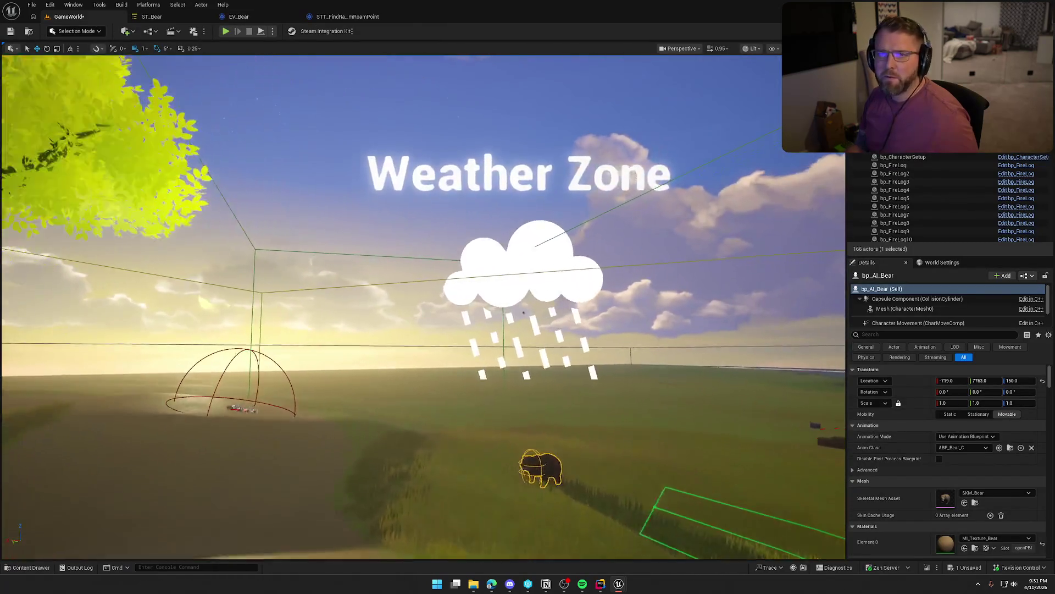
{"action": "key", "text": "ctrl+space"}
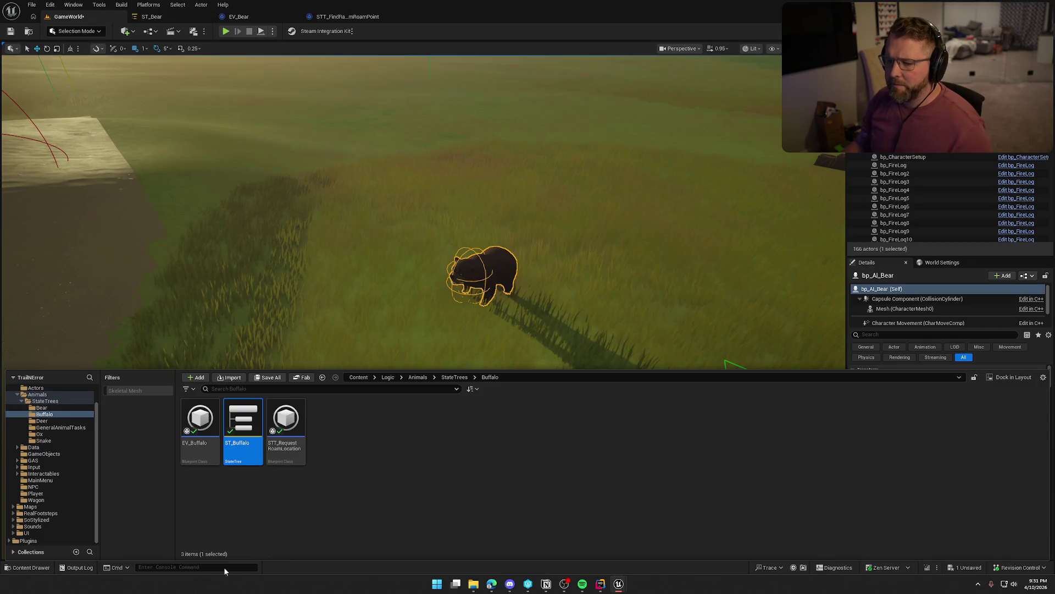
{"action": "left_click", "coordinate": [46, 402]}
{"action": "left_click", "coordinate": [37, 394]}
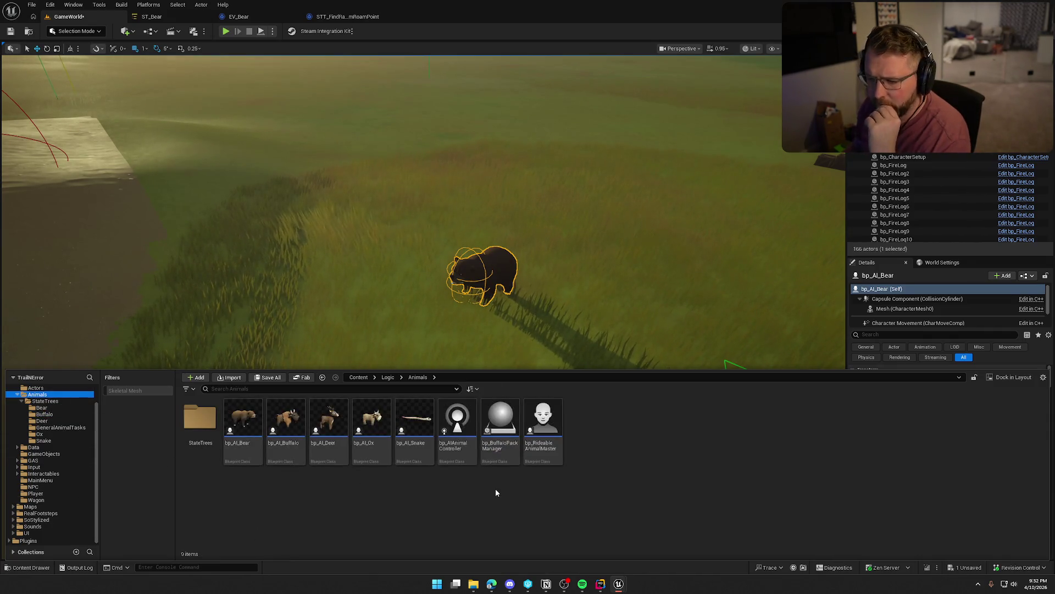
{"action": "left_click_drag", "start_coordinate": [286, 423], "coordinate": [391, 259]}
{"action": "key", "text": "ctrl+space"}
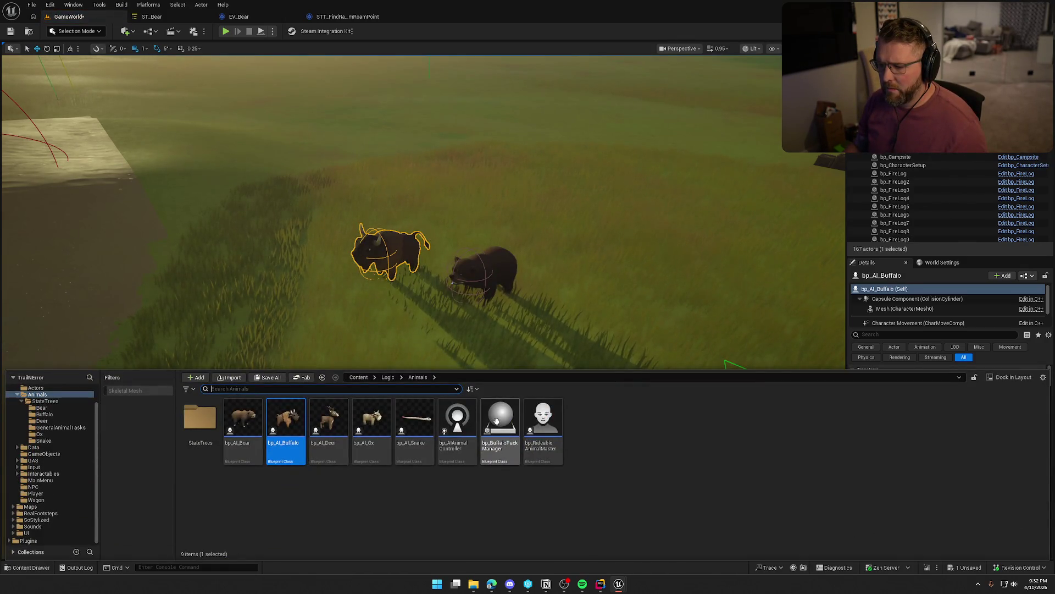
{"action": "left_click_drag", "start_coordinate": [500, 422], "coordinate": [311, 259]}
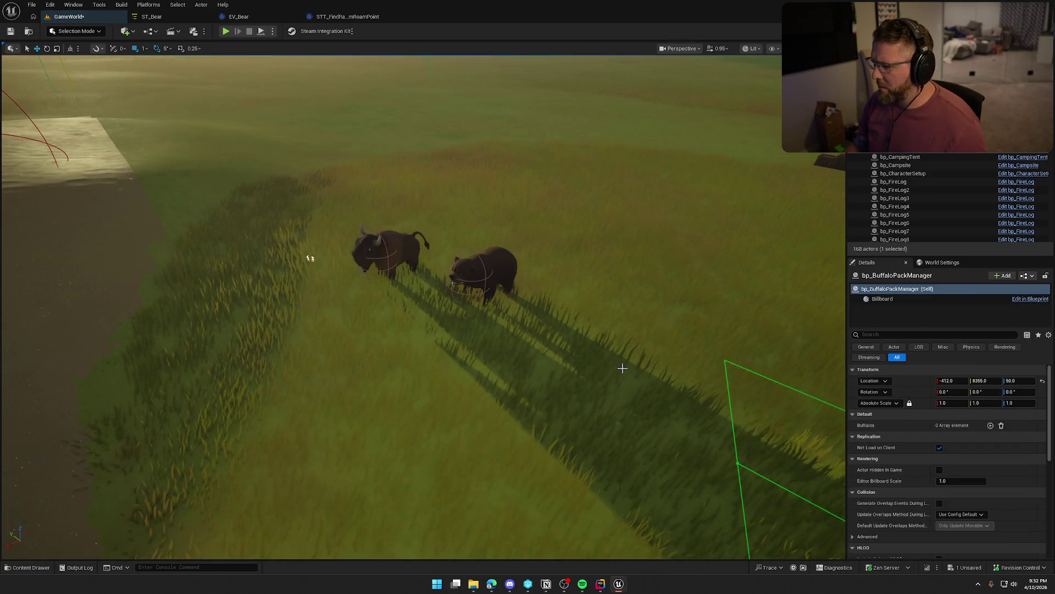
Add the placed bp_AI_Buffalo as an element of the pack manager's Buffalos array.
{"action": "left_click", "coordinate": [991, 425]}
{"action": "left_click", "coordinate": [959, 436]}
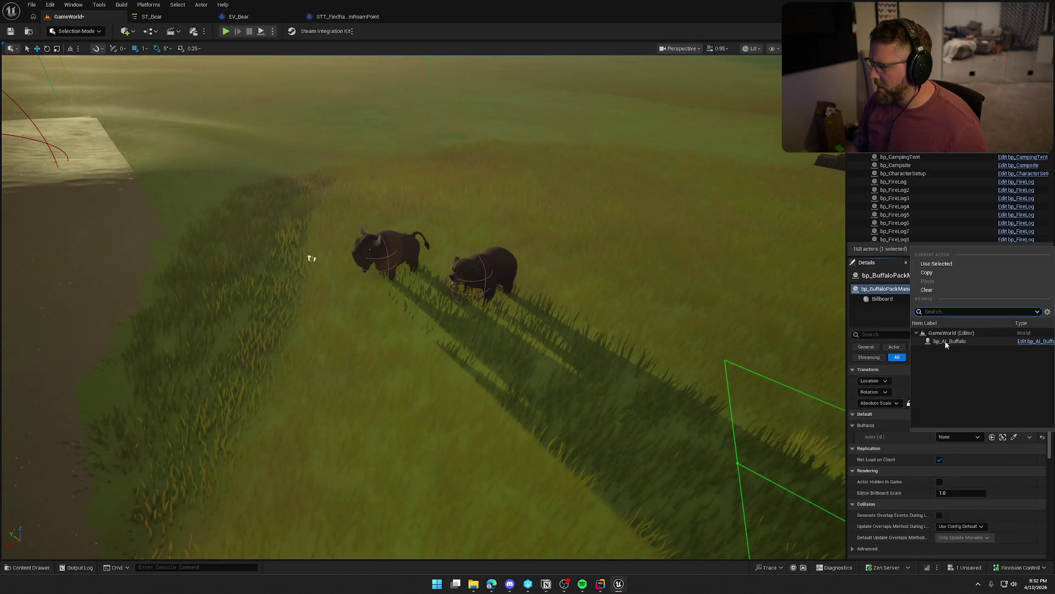
{"action": "left_click", "coordinate": [968, 340]}
Assign the placed pack manager to the buffalo's manager property, then select the bear.
{"action": "left_click", "coordinate": [391, 256]}
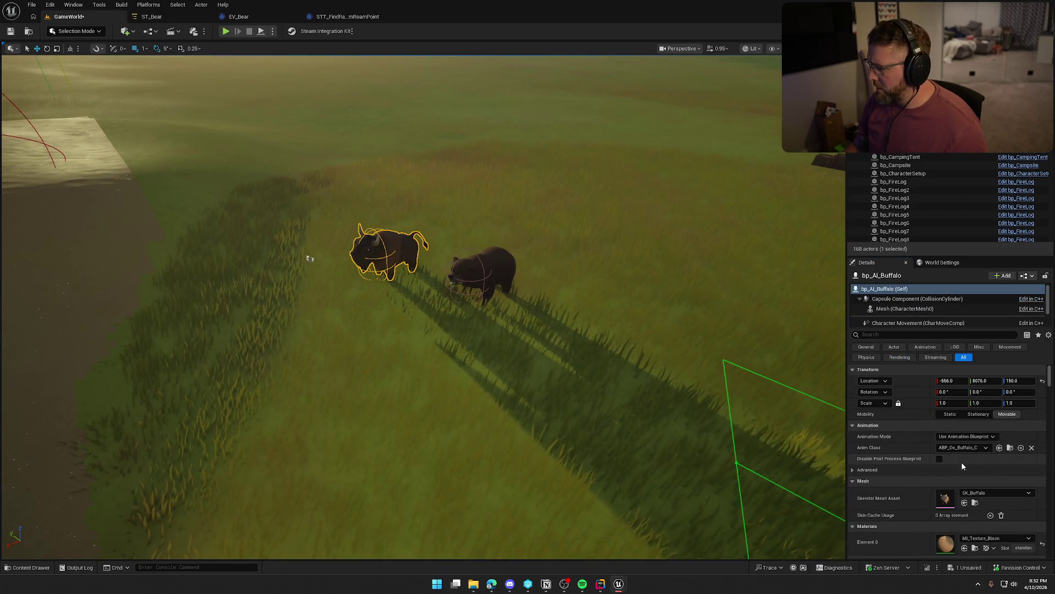
{"action": "scroll", "coordinate": [921, 485], "scroll_direction": "down", "scroll_amount": 10}
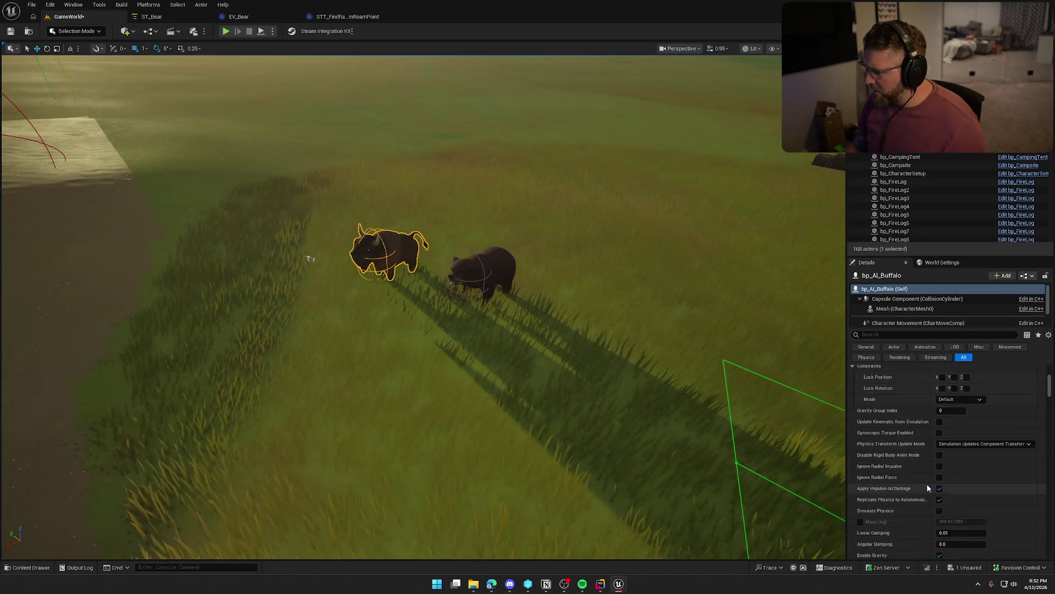
{"action": "scroll", "coordinate": [930, 485], "scroll_direction": "down", "scroll_amount": 10}
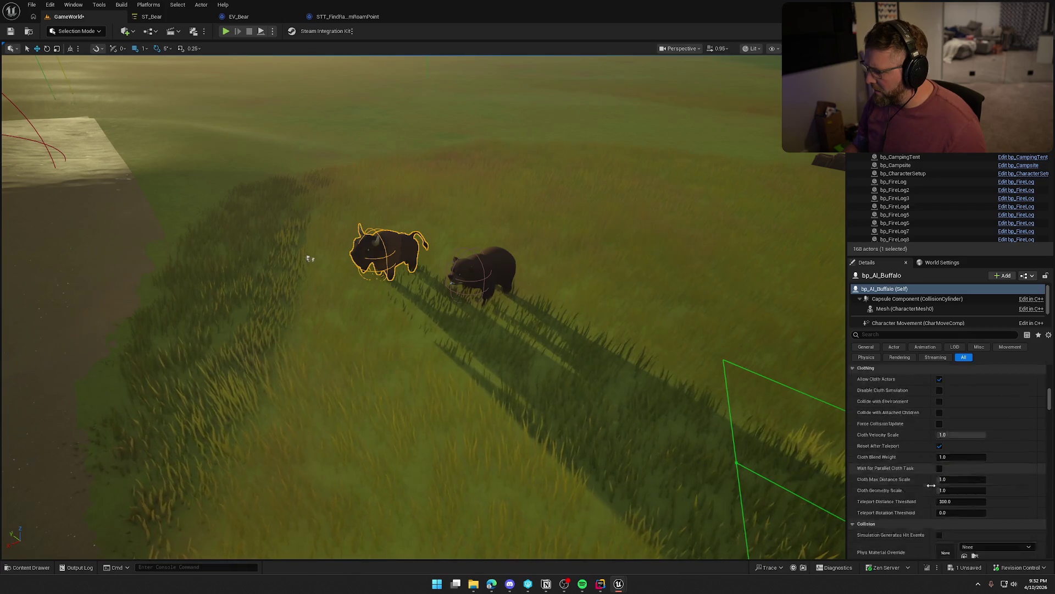
{"action": "left_click", "coordinate": [896, 335]}
{"action": "type", "text": "man"}
{"action": "left_click", "coordinate": [953, 380]}
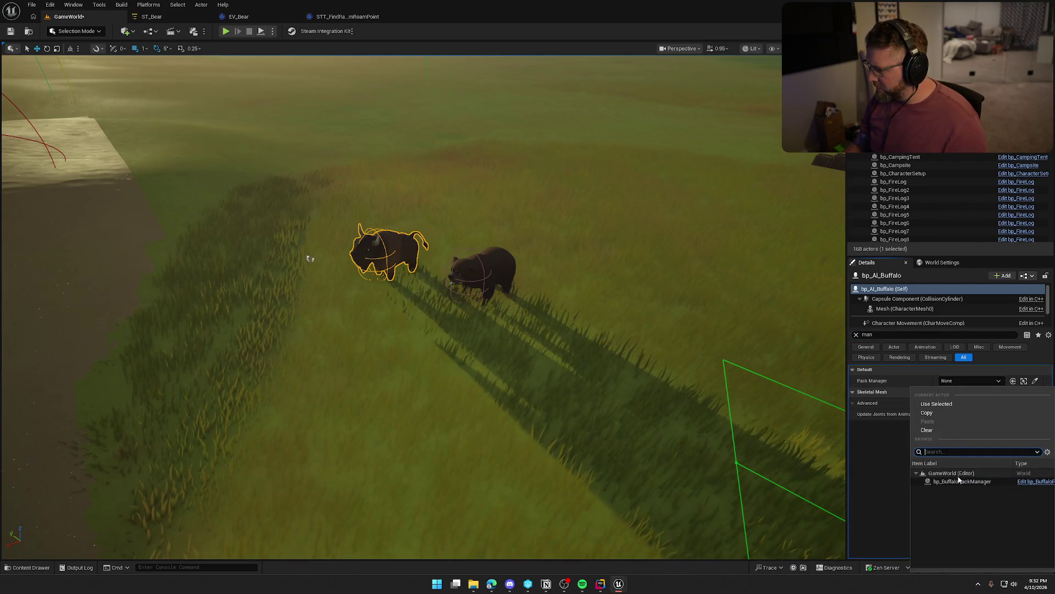
{"action": "left_click", "coordinate": [946, 468]}
{"action": "key", "text": "BackSpace"}
{"action": "key", "text": "Escape"}
{"action": "left_click", "coordinate": [442, 335]}
Delete the bear, save the level, and play-test sprinting past the bison as it follows.
{"action": "key", "text": "Delete"}
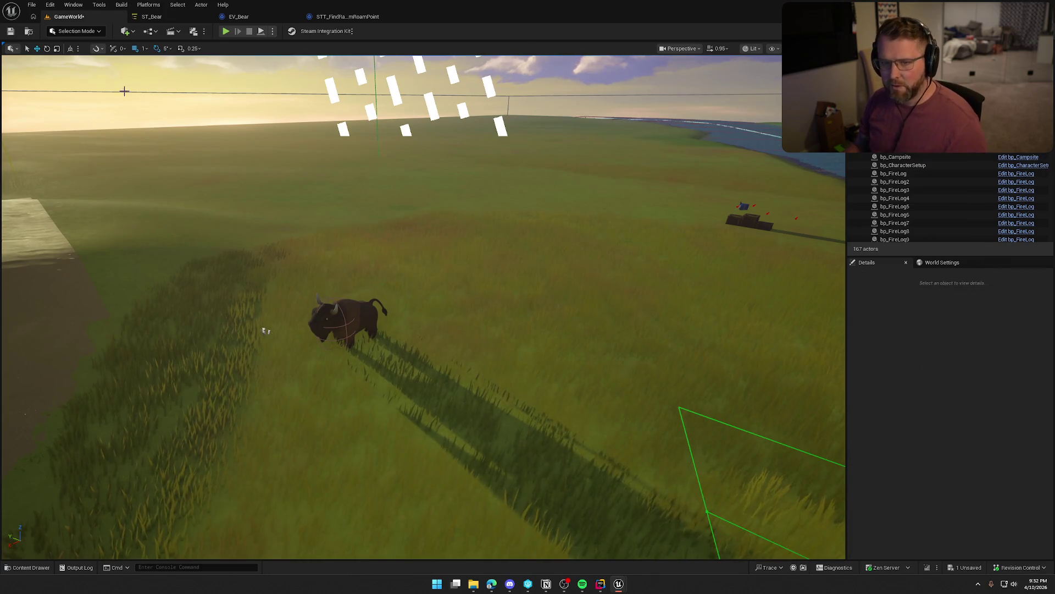
{"action": "left_click", "coordinate": [15, 33]}
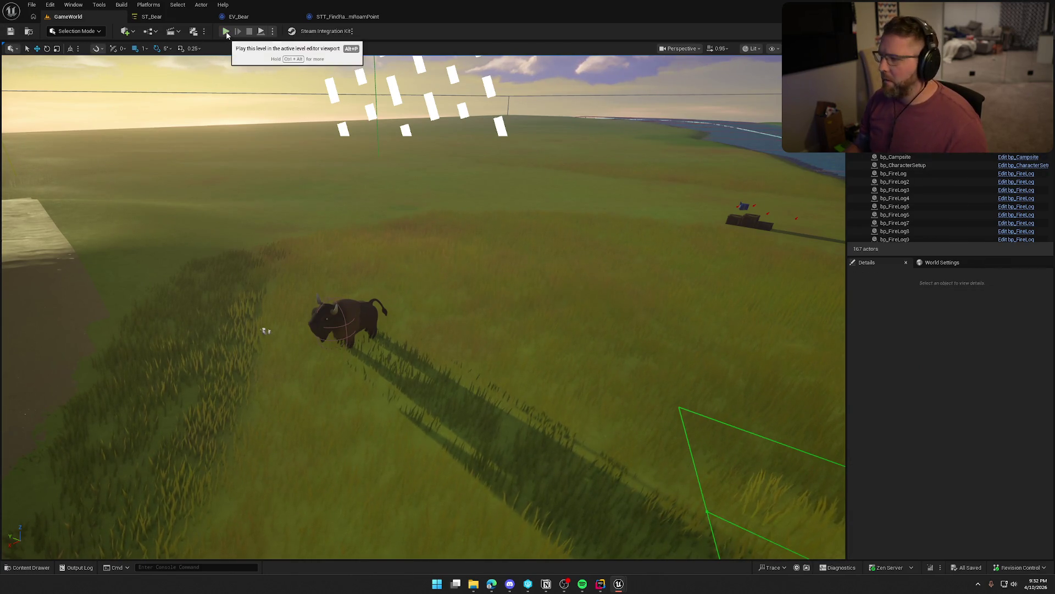
{"action": "key", "text": "alt+p"}
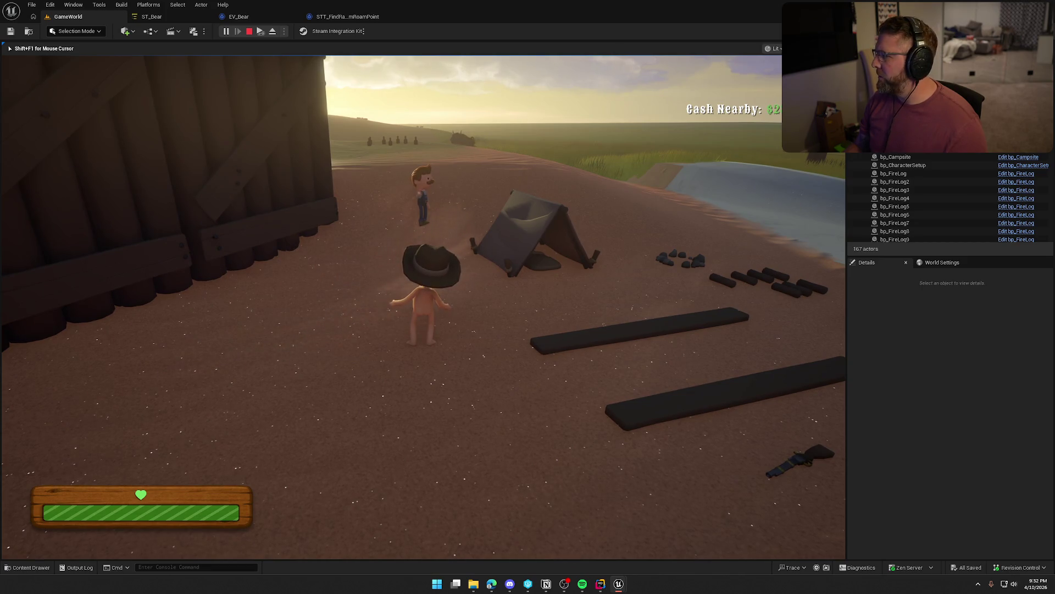
{"action": "key", "text": "shift+w"}
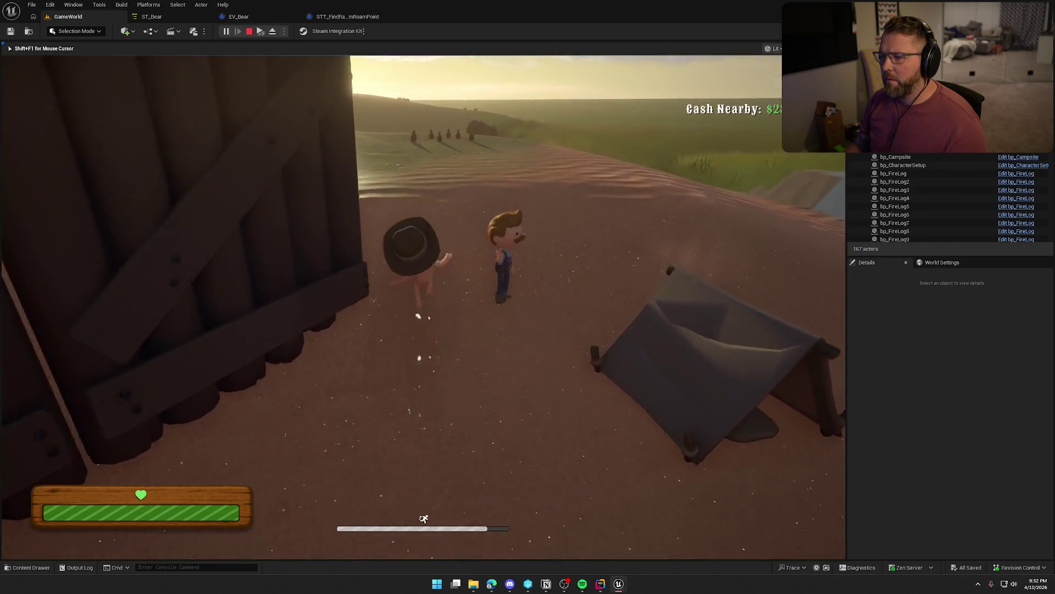
{"action": "key", "text": "w"}
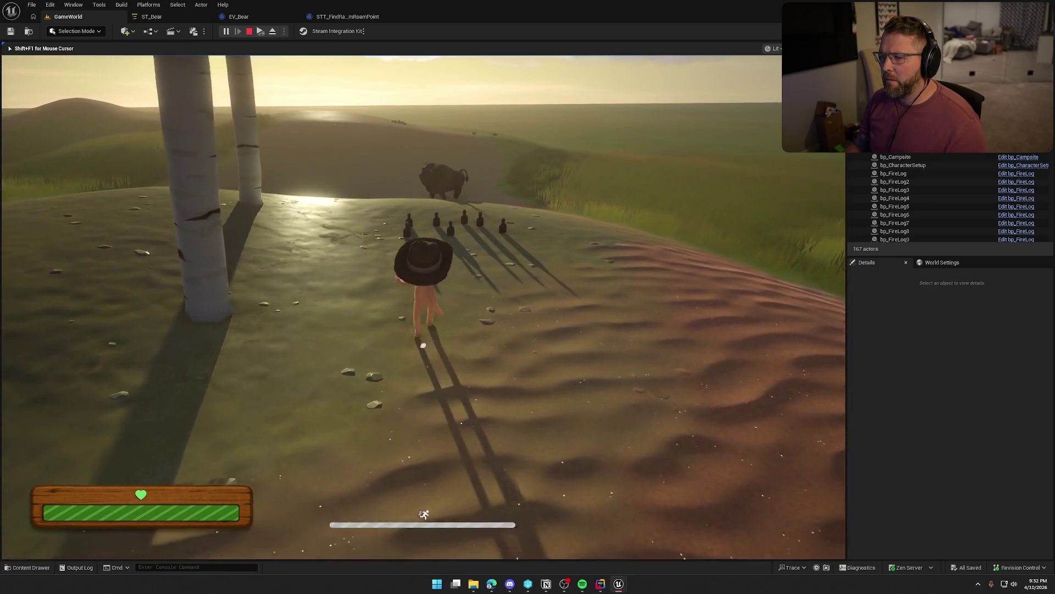
{"action": "key", "text": "w"}
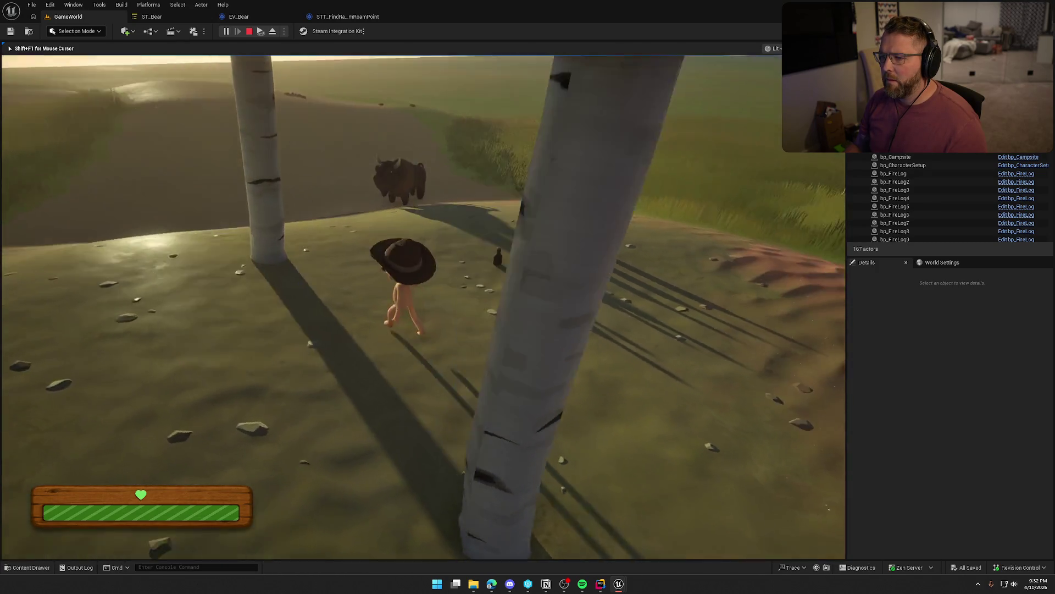
{"action": "key", "text": "w"}
{"action": "key", "text": "w"}
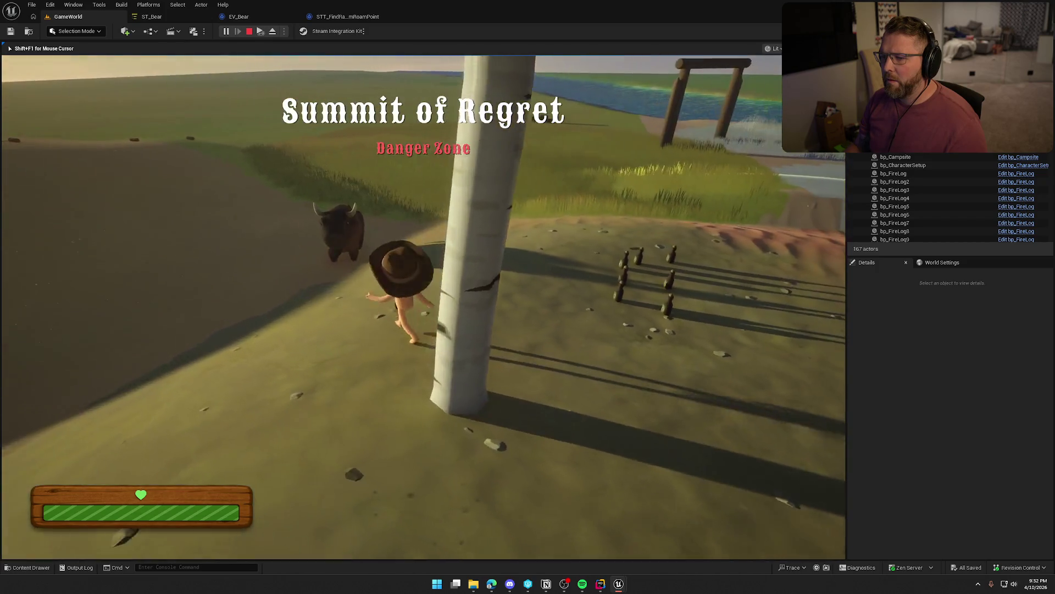
{"action": "key", "text": "shift"}
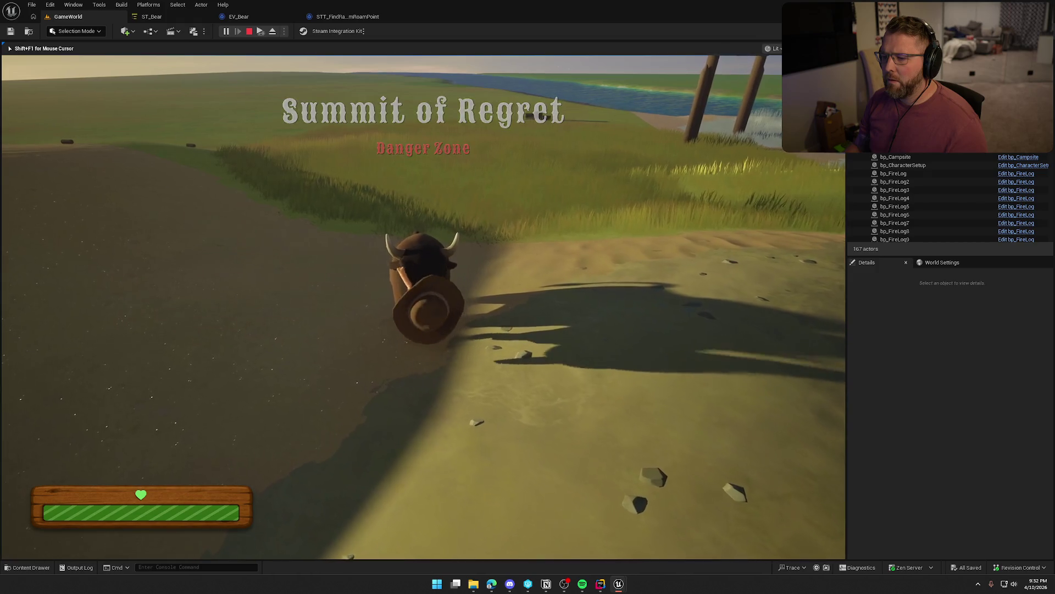
{"action": "key", "text": "s"}
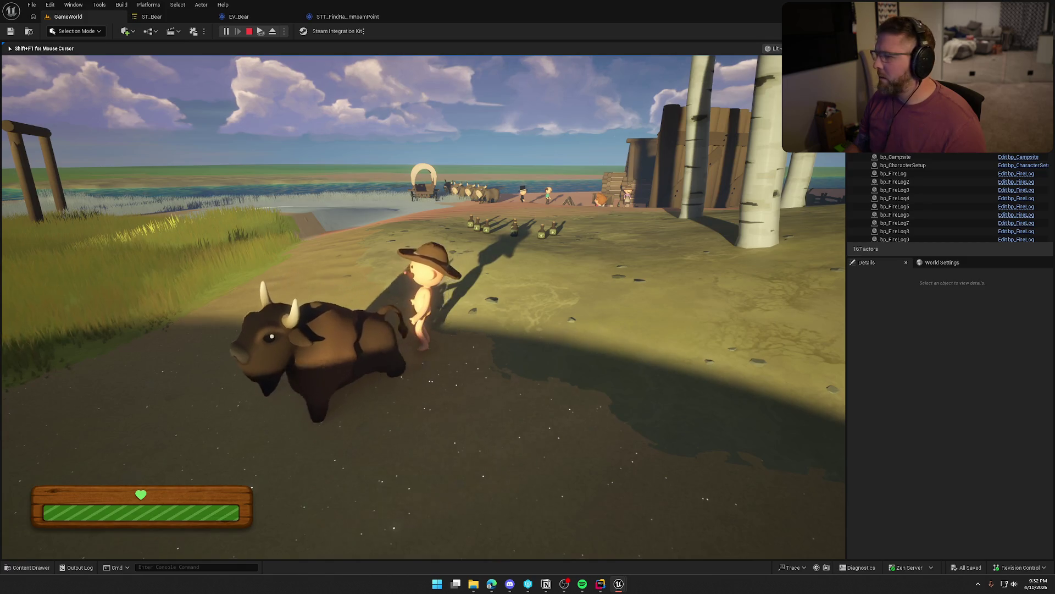
{"action": "key", "text": "Escape"}
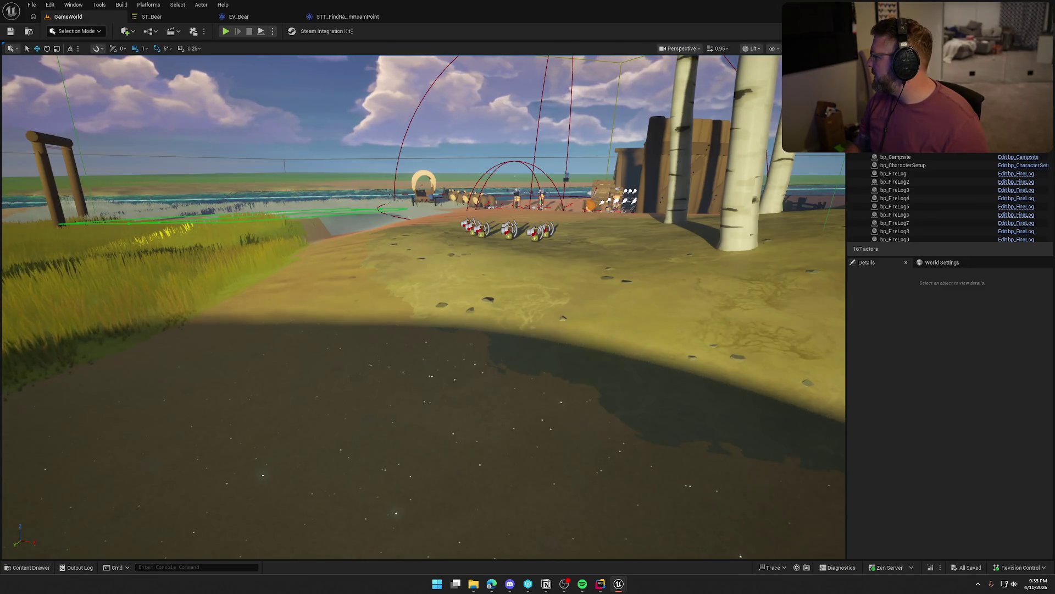
Inspect the Aggro state's Enter Conditions in ST_Bear, then switch back to the EV_Bear graph.
{"action": "left_click", "coordinate": [273, 21]}
{"action": "left_click", "coordinate": [138, 6]}
{"action": "left_click", "coordinate": [151, 17]}
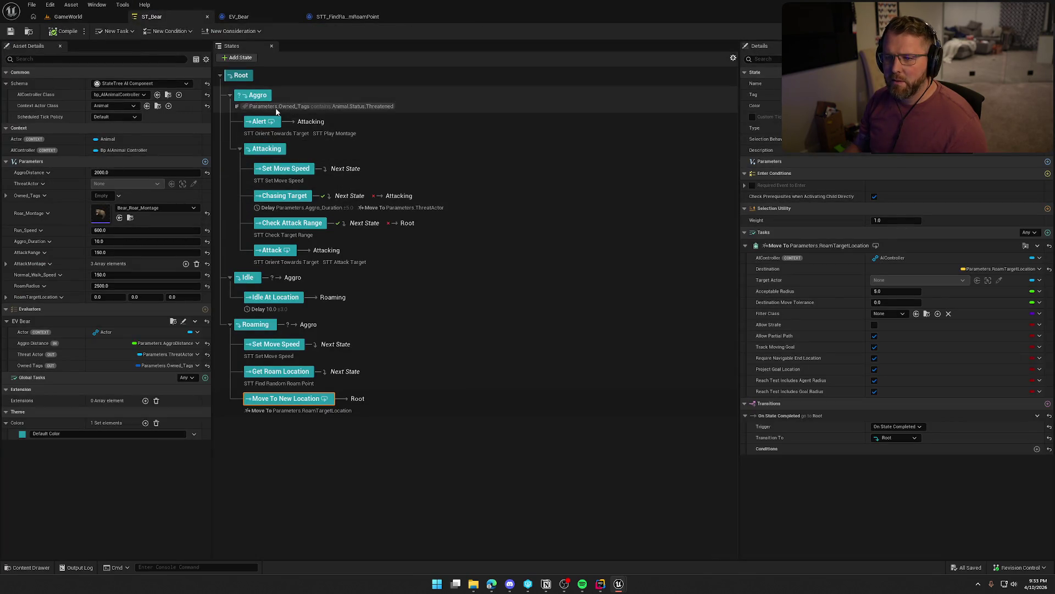
{"action": "left_click", "coordinate": [276, 108]}
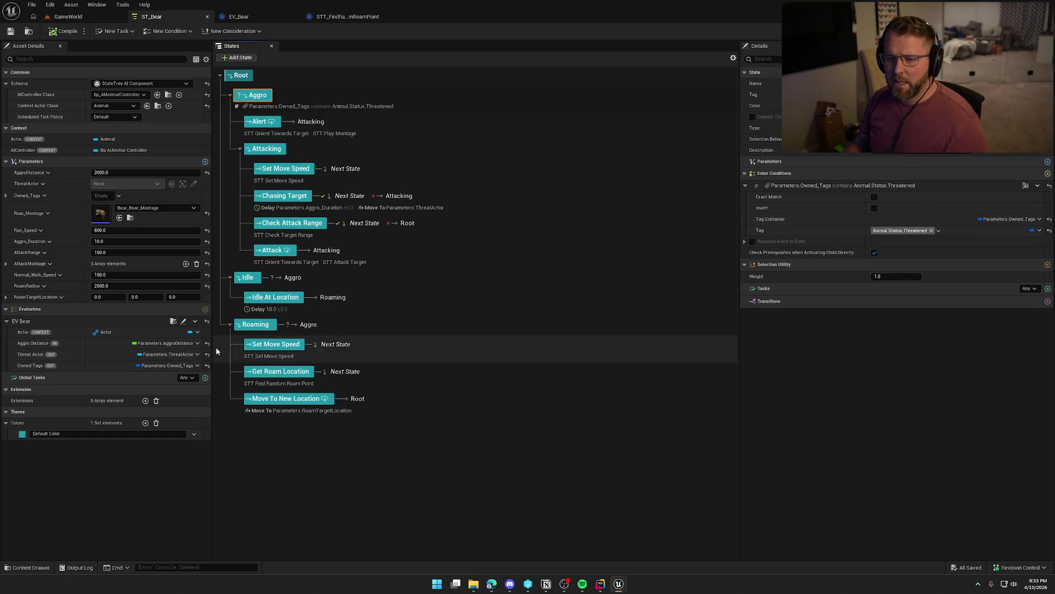
{"action": "left_click", "coordinate": [242, 17]}
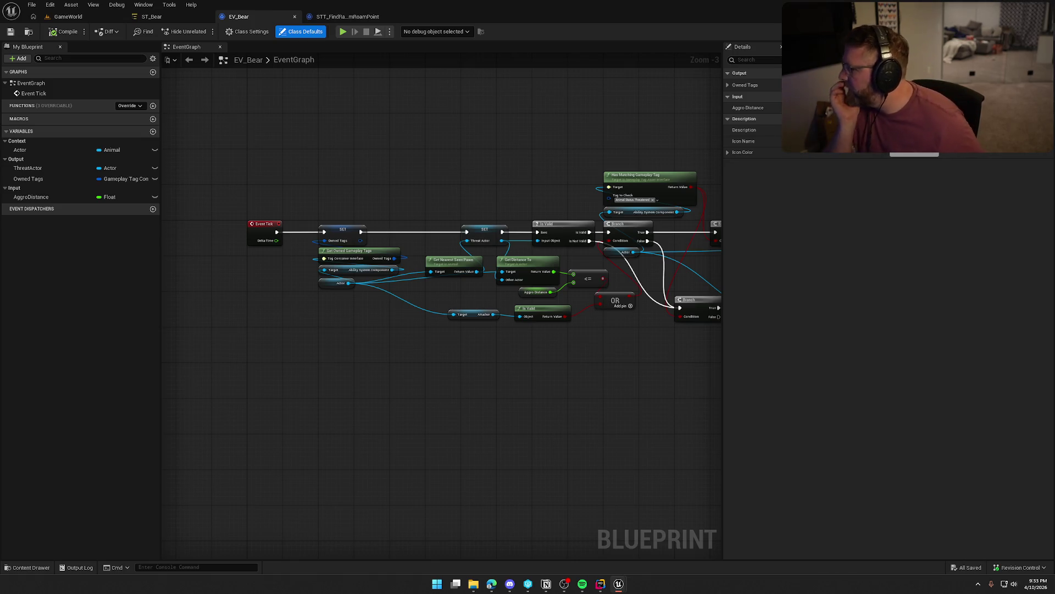
Undo Clicking on Elements, Add Child, Move Node and Move, then return to ST_Bear.
{"action": "key", "text": "ctrl+z"}
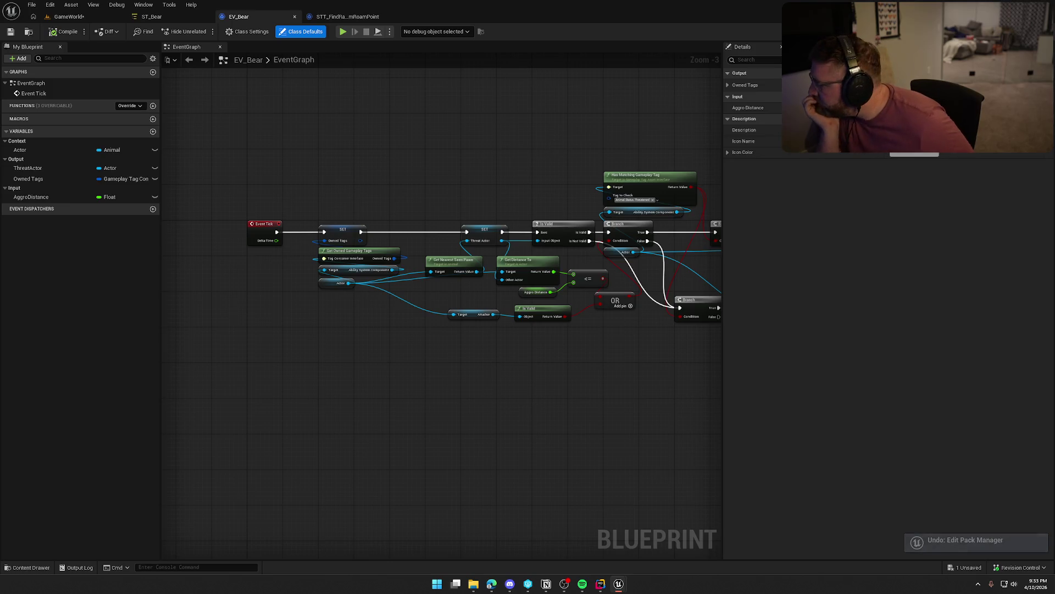
{"action": "key", "text": "ctrl+z"}
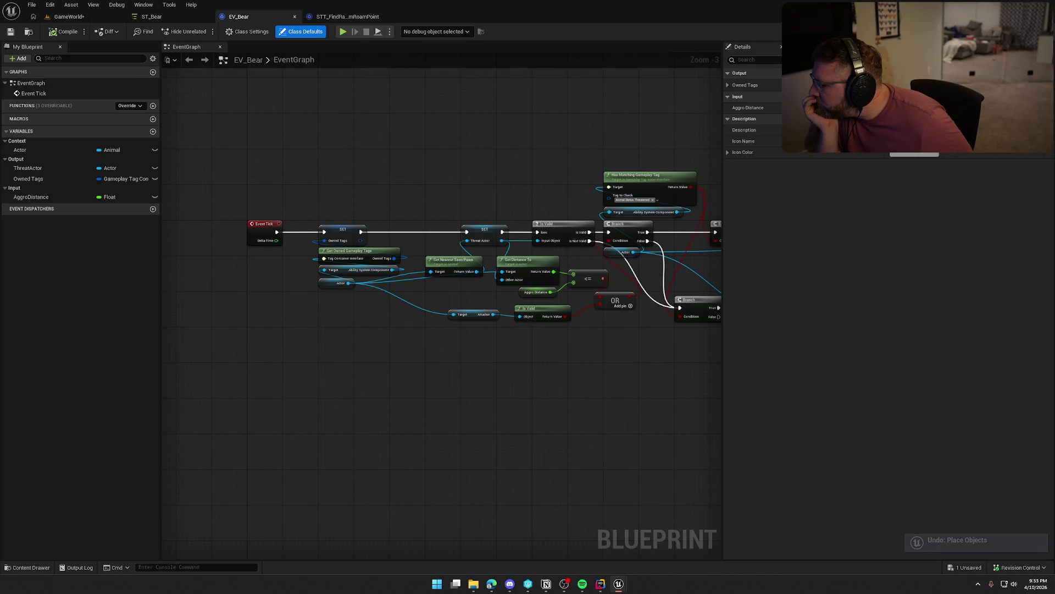
{"action": "key", "text": "ctrl+z"}
{"action": "key", "text": "ctrl+z"}
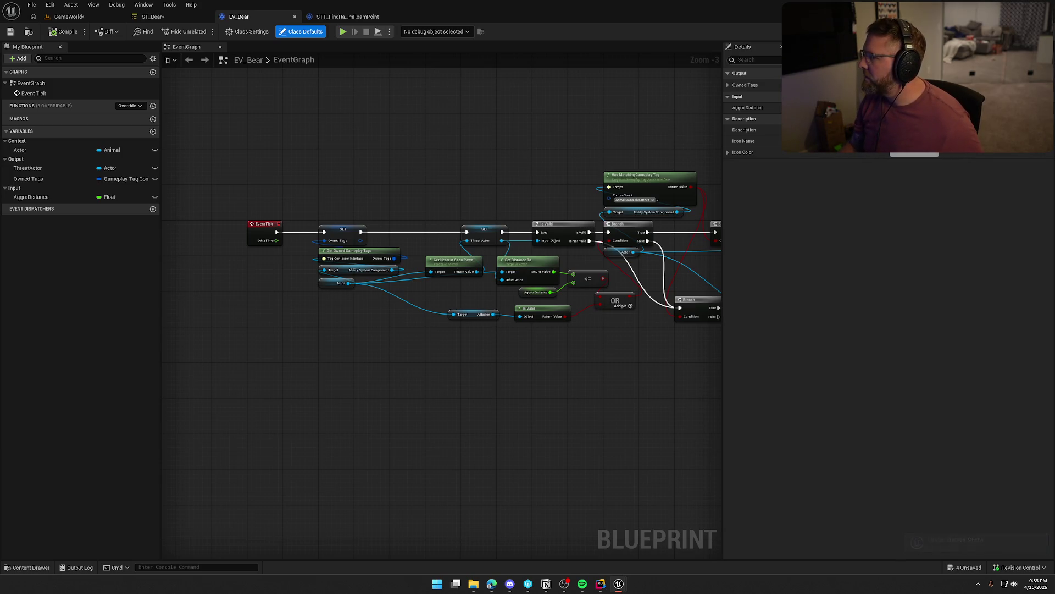
{"action": "key", "text": "ctrl+z"}
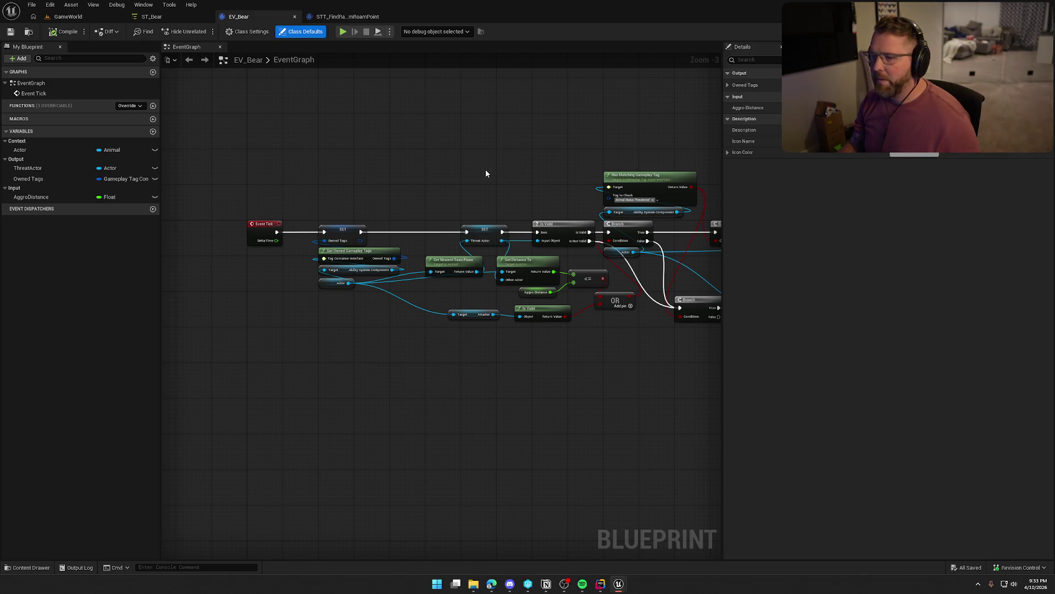
{"action": "left_click", "coordinate": [173, 15]}
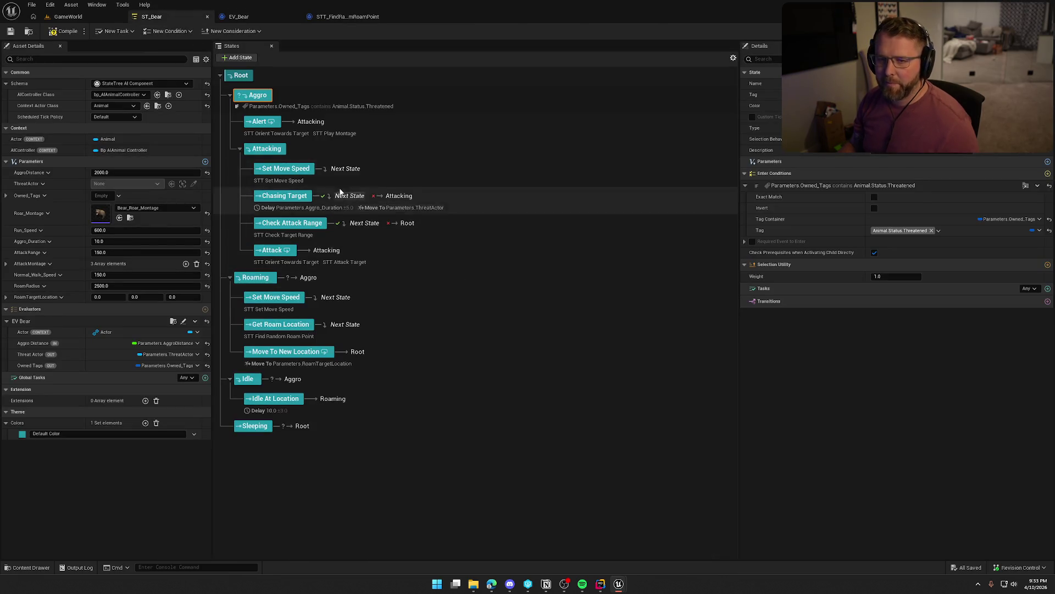
Go back to the GameWorld level, frame the bear, and clear the selection.
{"action": "left_click", "coordinate": [68, 16]}
{"action": "key", "text": "f"}
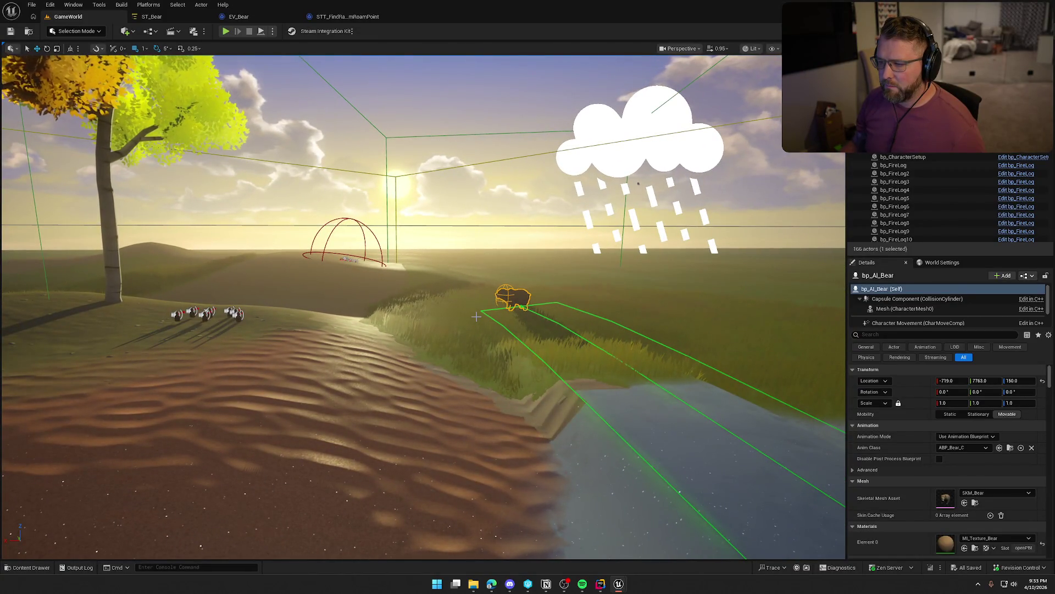
{"action": "key", "text": "Escape"}
Play-test by running toward the trading post NPC and back, then stop with Escape.
{"action": "left_click", "coordinate": [226, 31]}
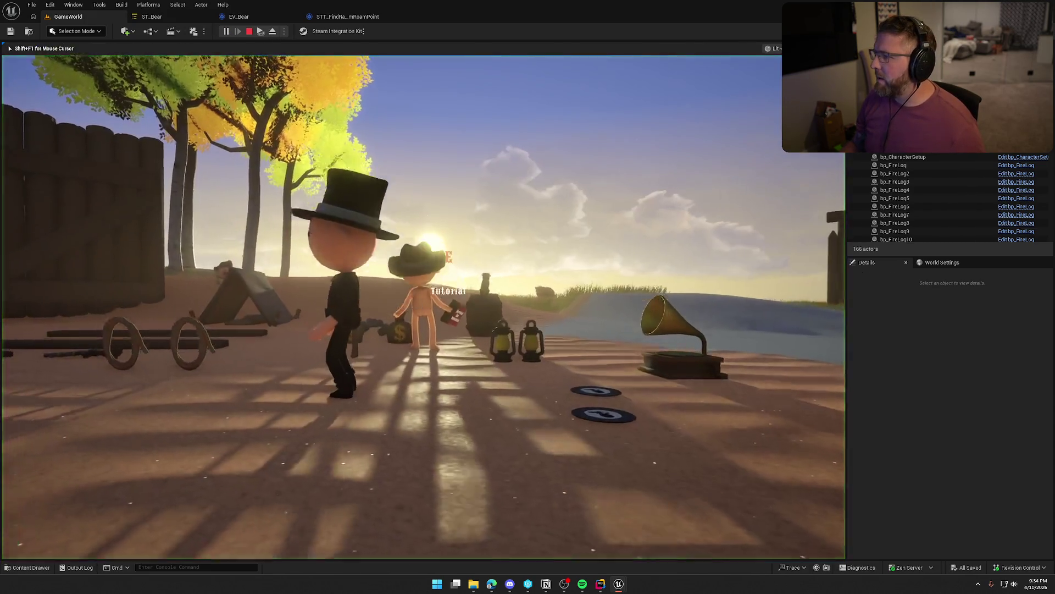
{"action": "key", "text": "w"}
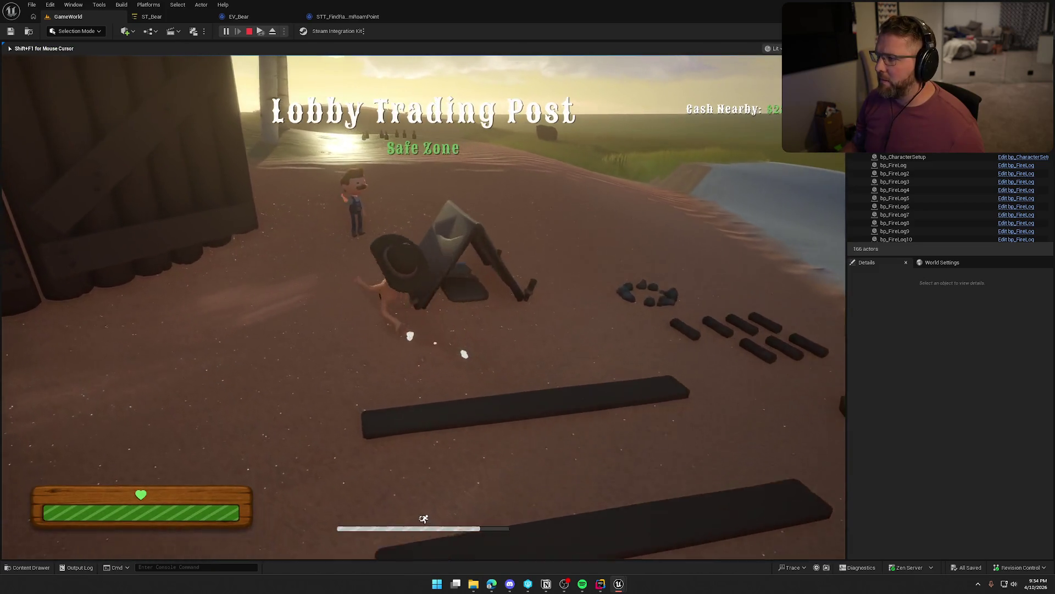
{"action": "key", "text": "s"}
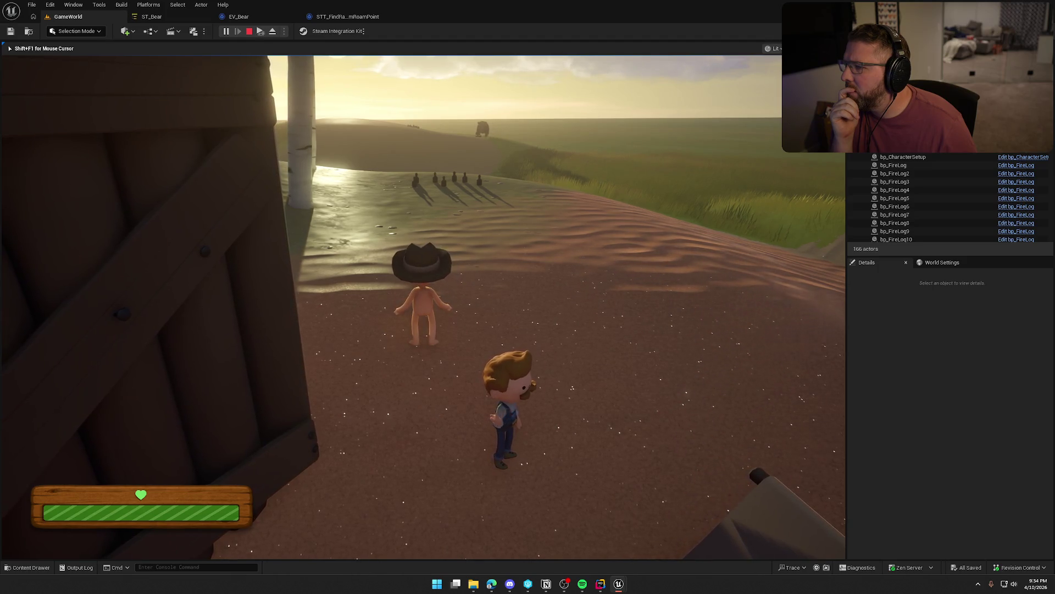
{"action": "key", "text": "Escape"}
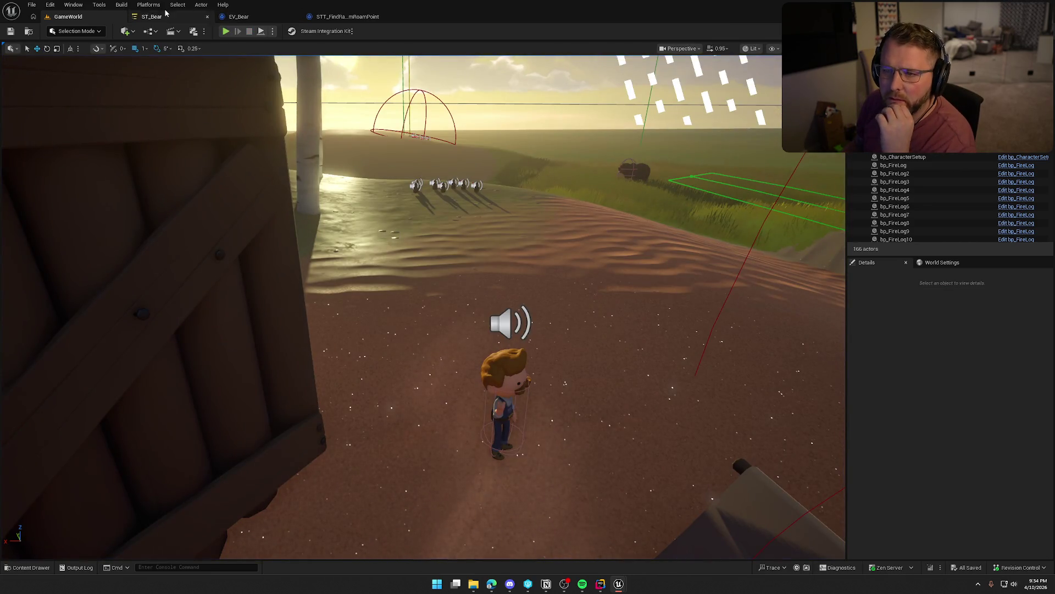
In ST_Bear, move the Idle state above Roaming and delete the Sleeping state.
{"action": "left_click", "coordinate": [151, 16]}
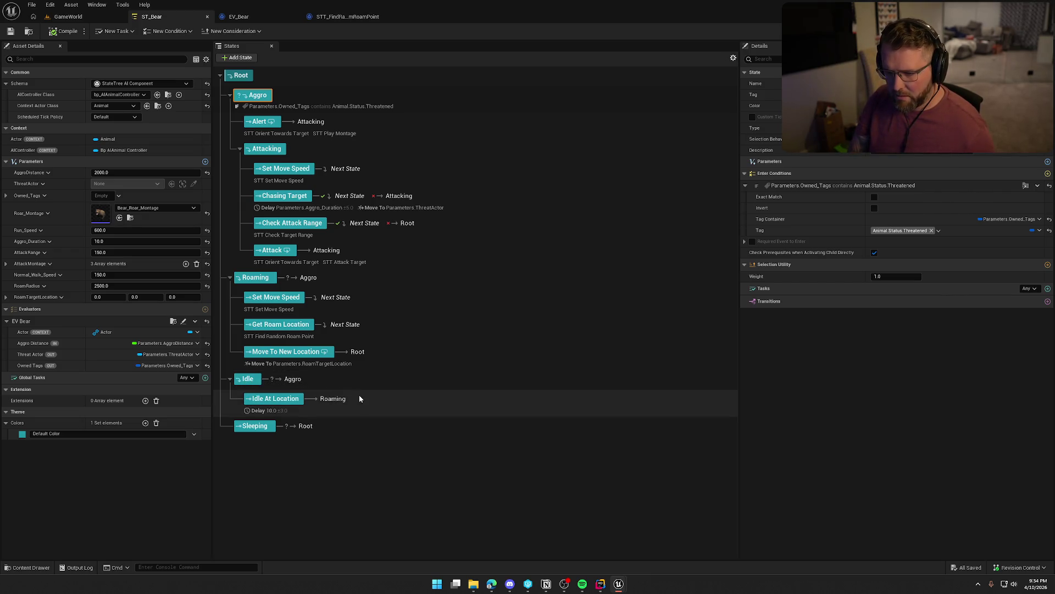
{"action": "left_click_drag", "start_coordinate": [247, 379], "coordinate": [240, 269]}
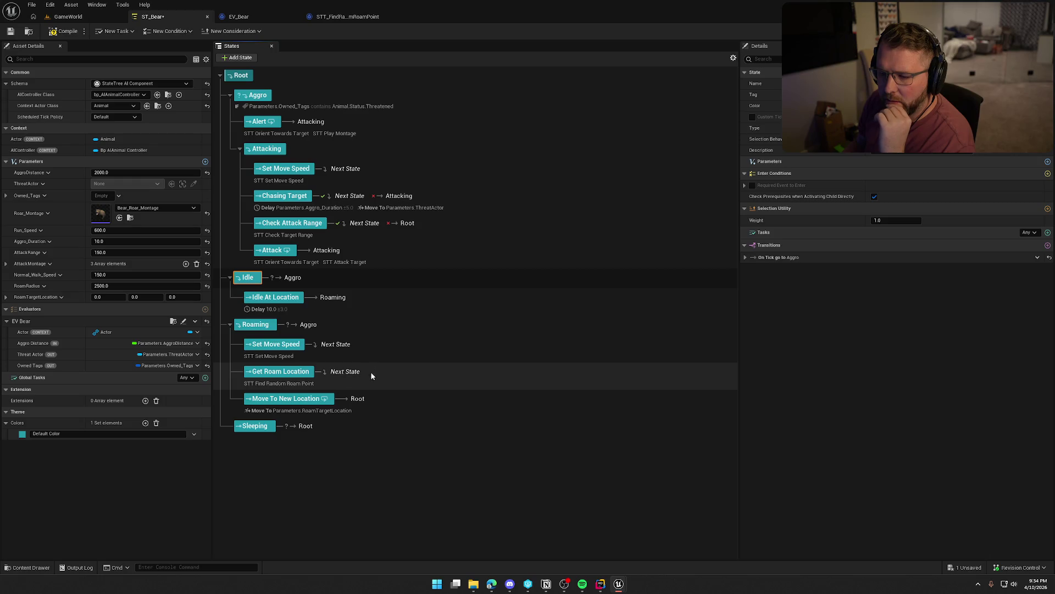
{"action": "key", "text": "Delete"}
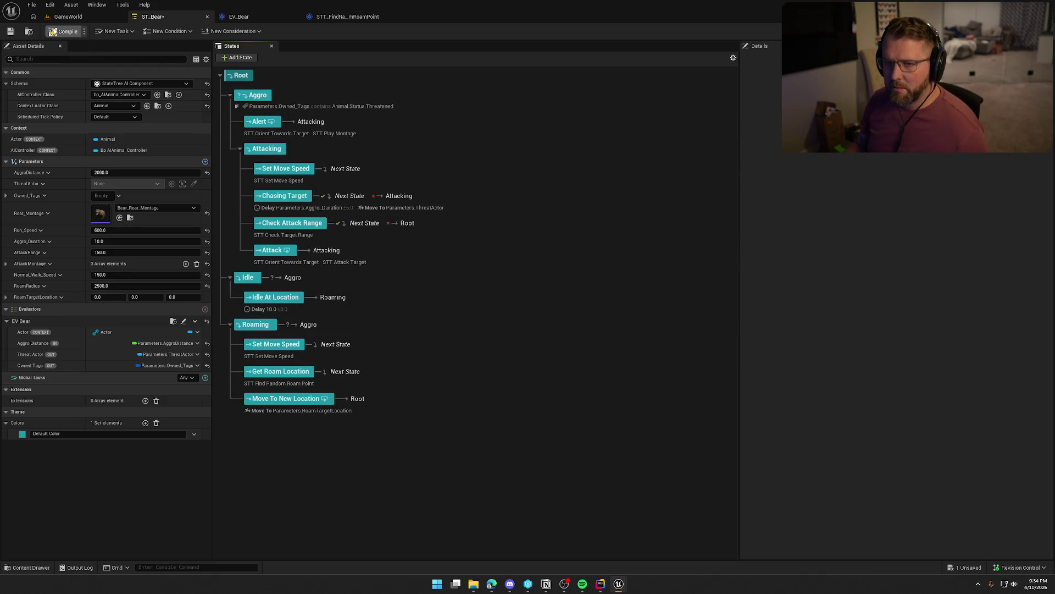
Compile the state tree and start a new play-test, running toward the Lobby Trading Post.
{"action": "left_click", "coordinate": [68, 17]}
{"action": "left_click", "coordinate": [216, 31]}
{"action": "key", "text": "shift+w"}
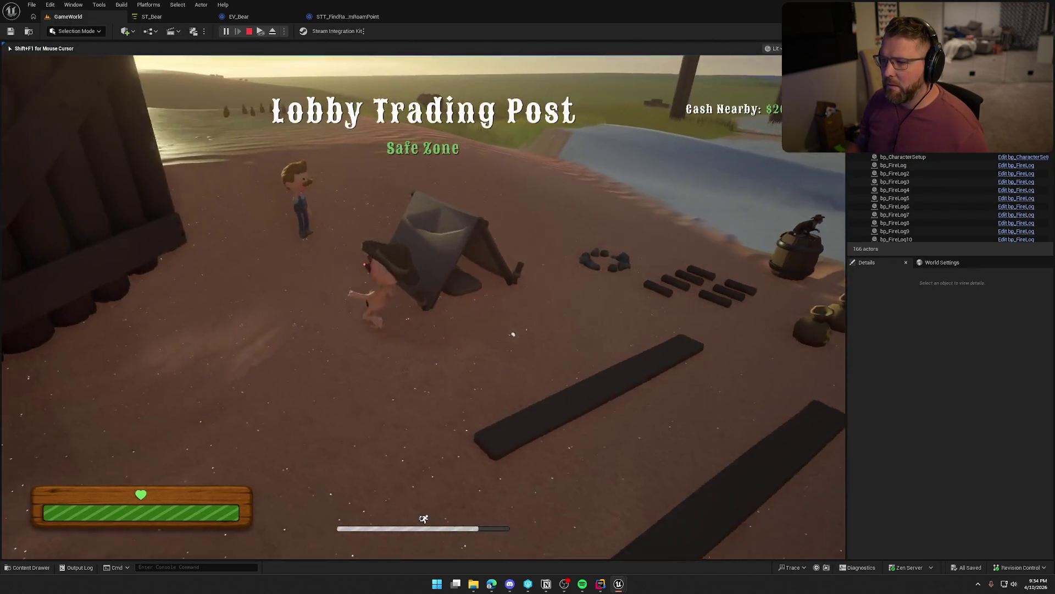
Walk past the trail NPC, toggle the nav-mesh overlay, watch the bear, then return to ST_Bear.
{"action": "key", "text": "w"}
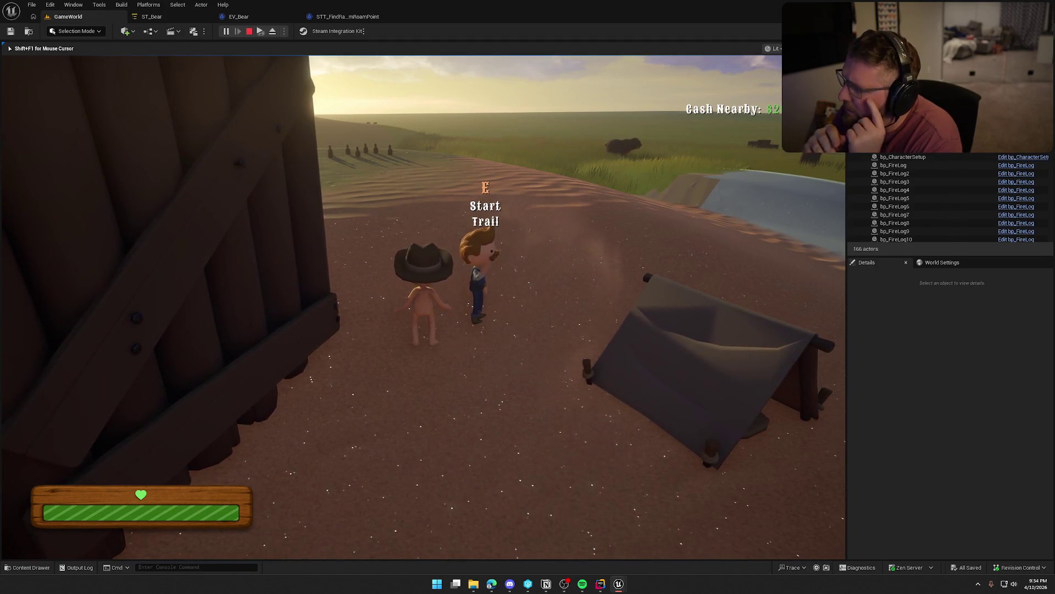
{"action": "key", "text": "a"}
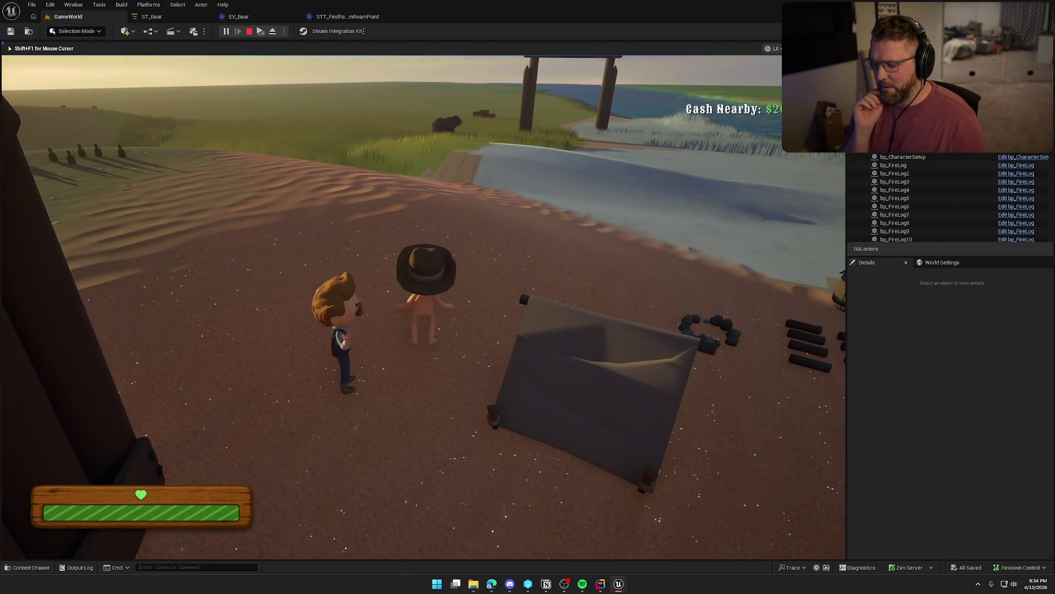
{"action": "key", "text": "p"}
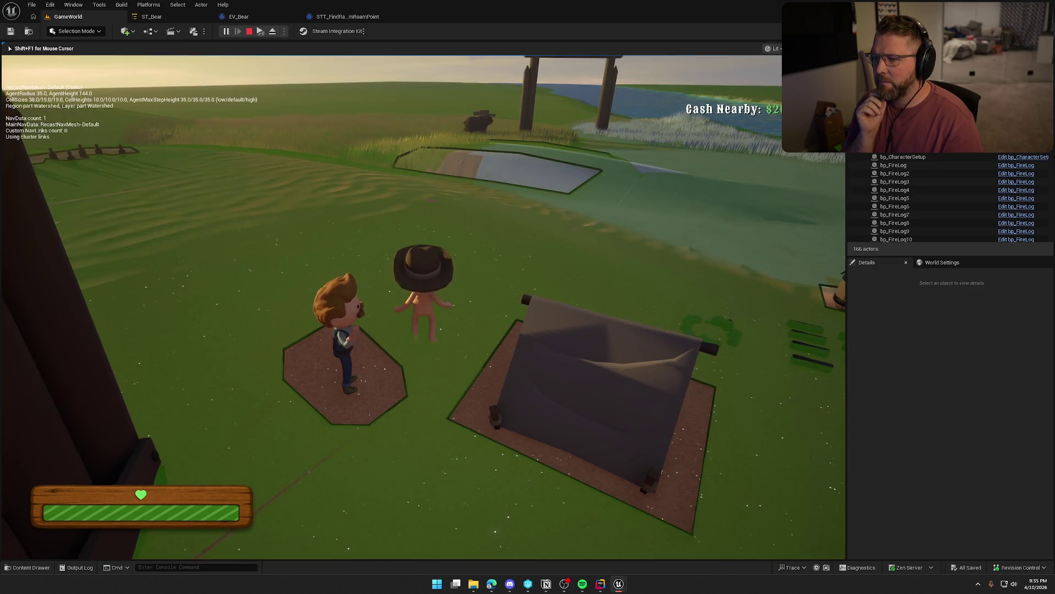
{"action": "key", "text": "p"}
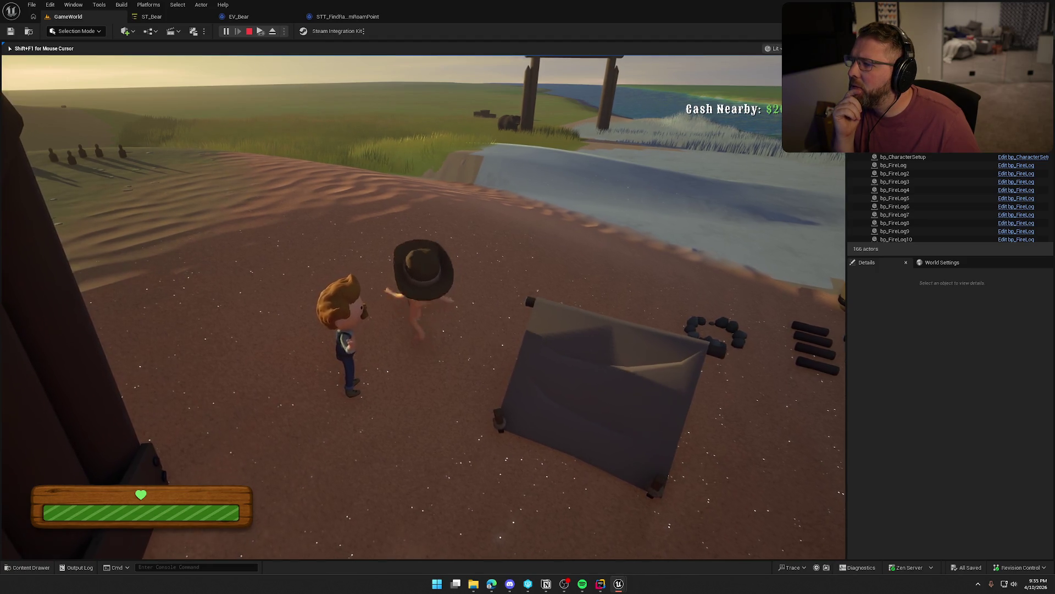
{"action": "key", "text": "s"}
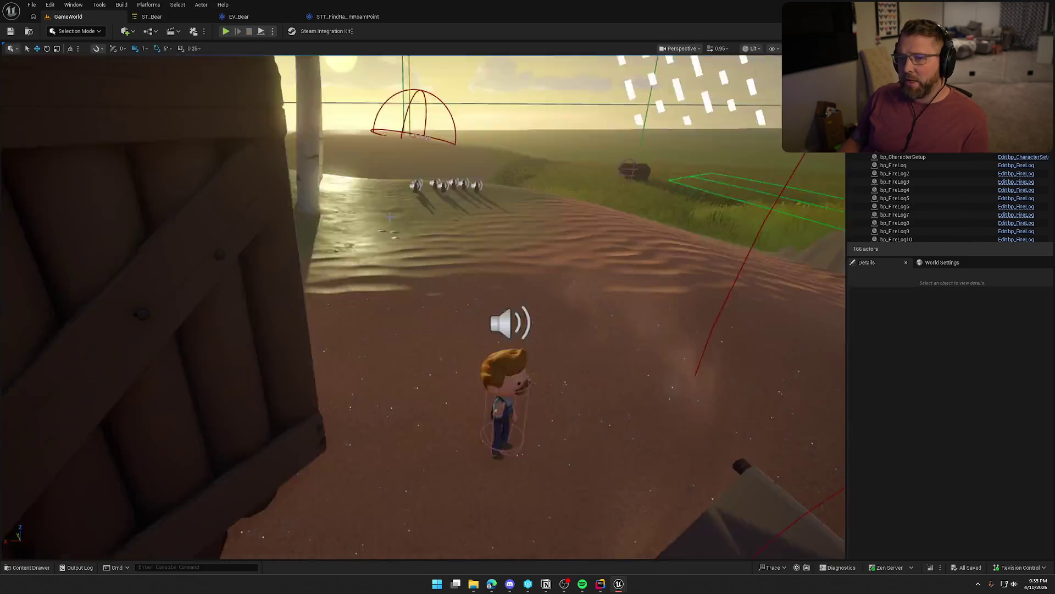
{"action": "key", "text": "shift+F1"}
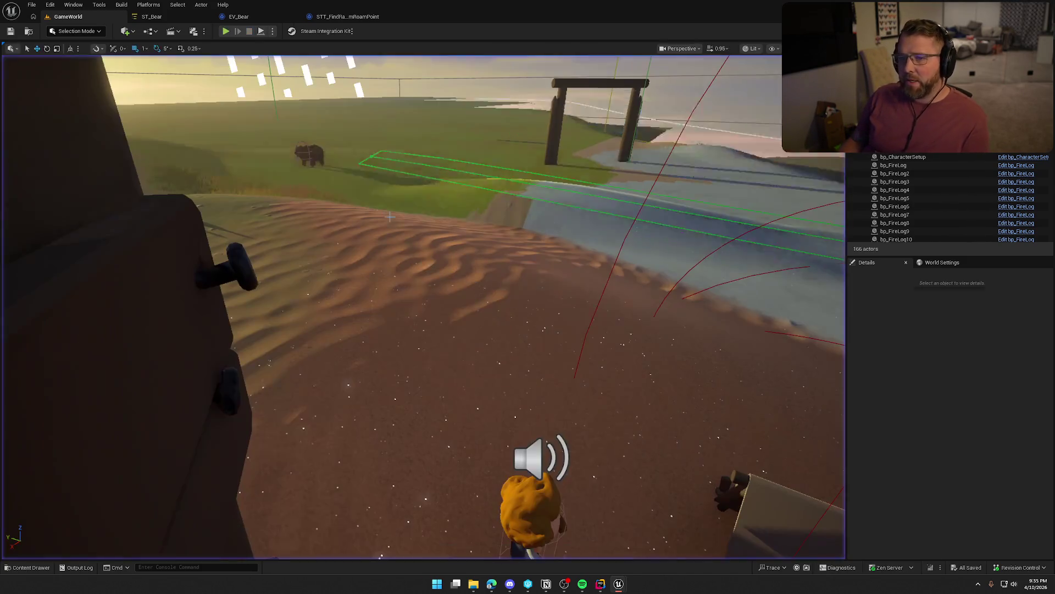
{"action": "left_click", "coordinate": [151, 16]}
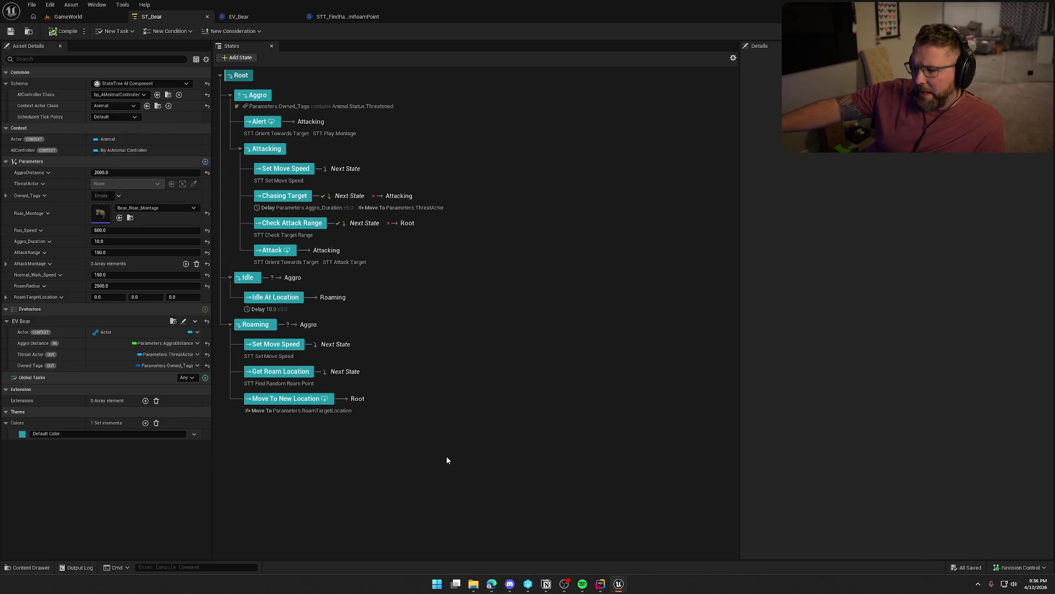
Inspect Roaming's transitions, Set Move Speed inputs and Get Roam Location, then open STT_FindRandomRoamPoint.
{"action": "left_click", "coordinate": [311, 325]}
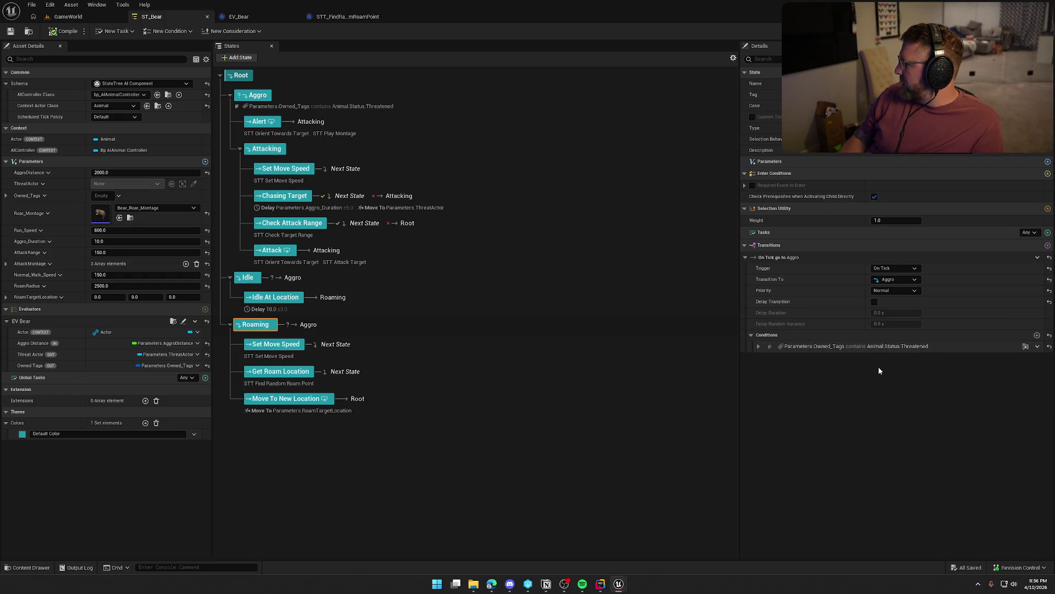
{"action": "left_click", "coordinate": [284, 345]}
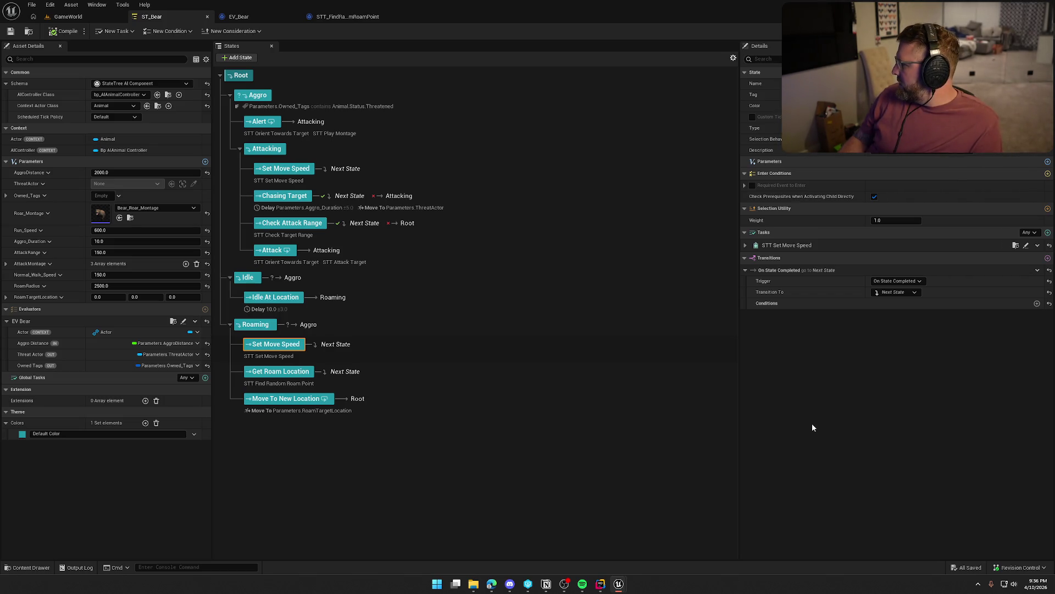
{"action": "left_click", "coordinate": [746, 245]}
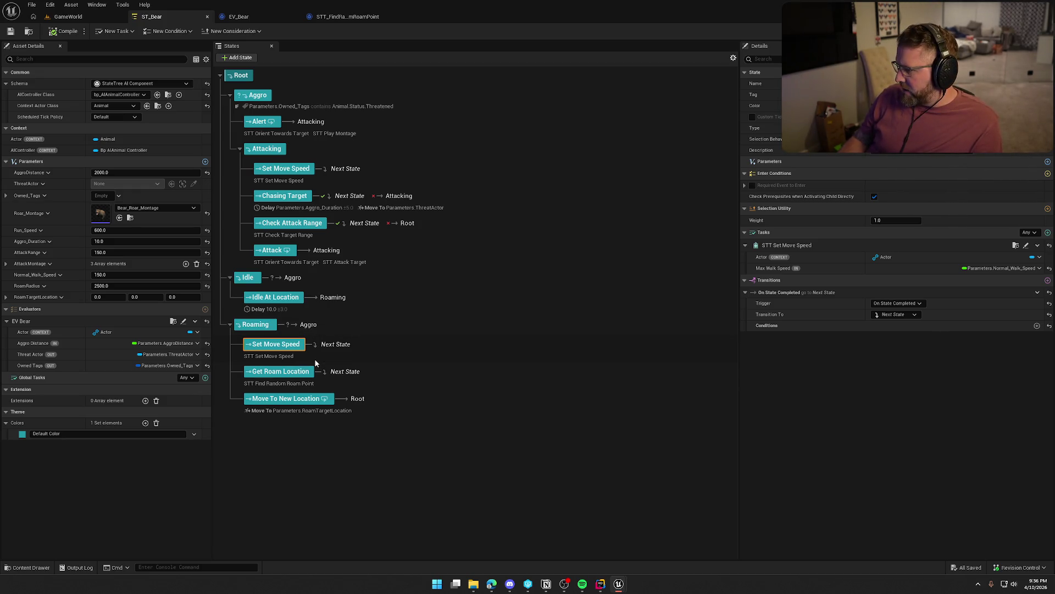
{"action": "left_click", "coordinate": [289, 373]}
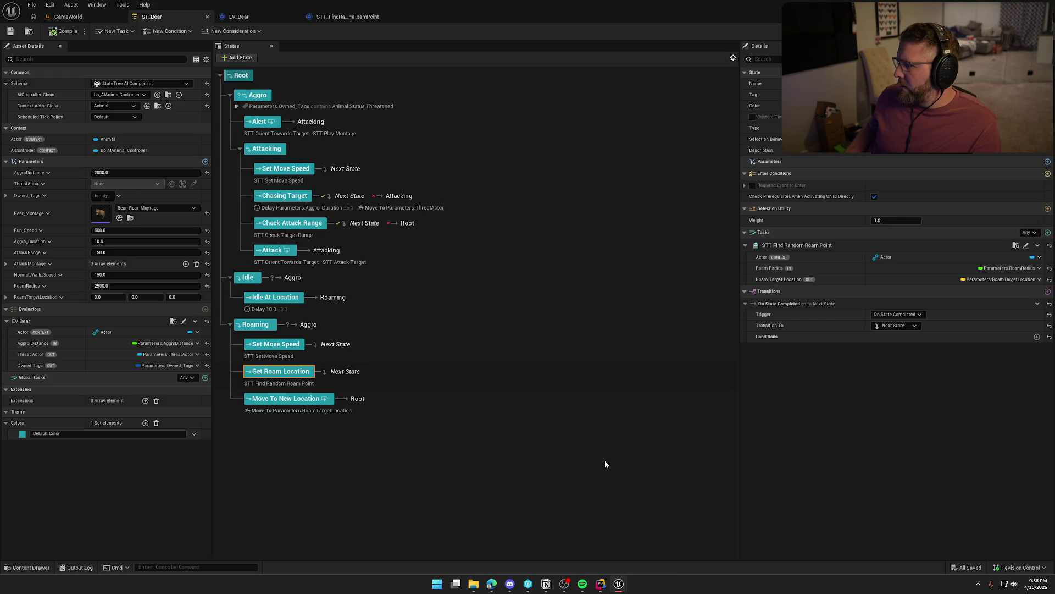
{"action": "left_click", "coordinate": [1027, 245]}
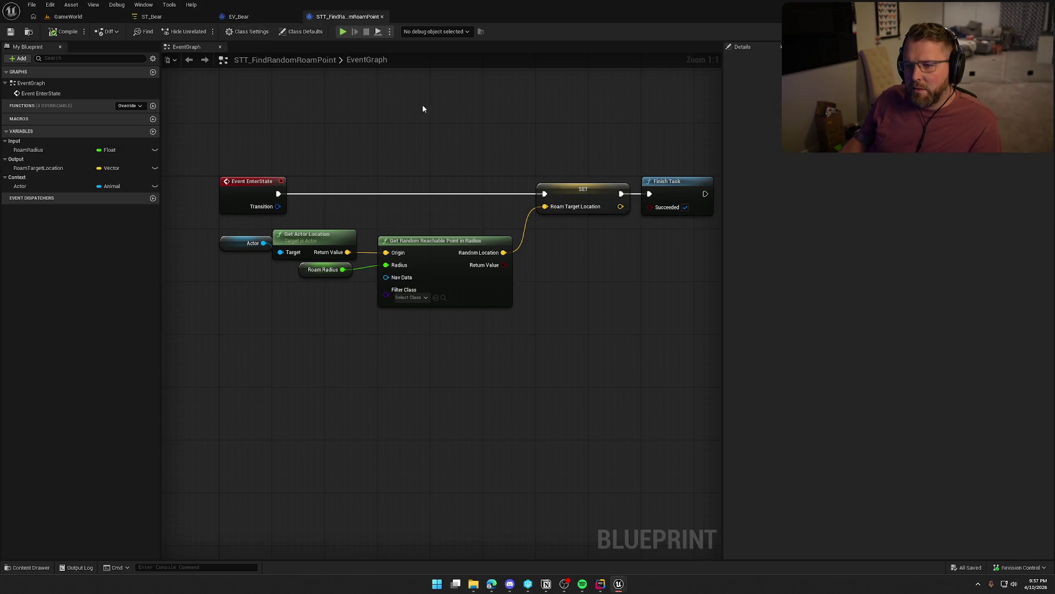
Add a Print String debug node after Event EnterState and test it in the running game.
{"action": "left_click_drag", "start_coordinate": [278, 193], "coordinate": [351, 155]}
{"action": "type", "text": "print"}
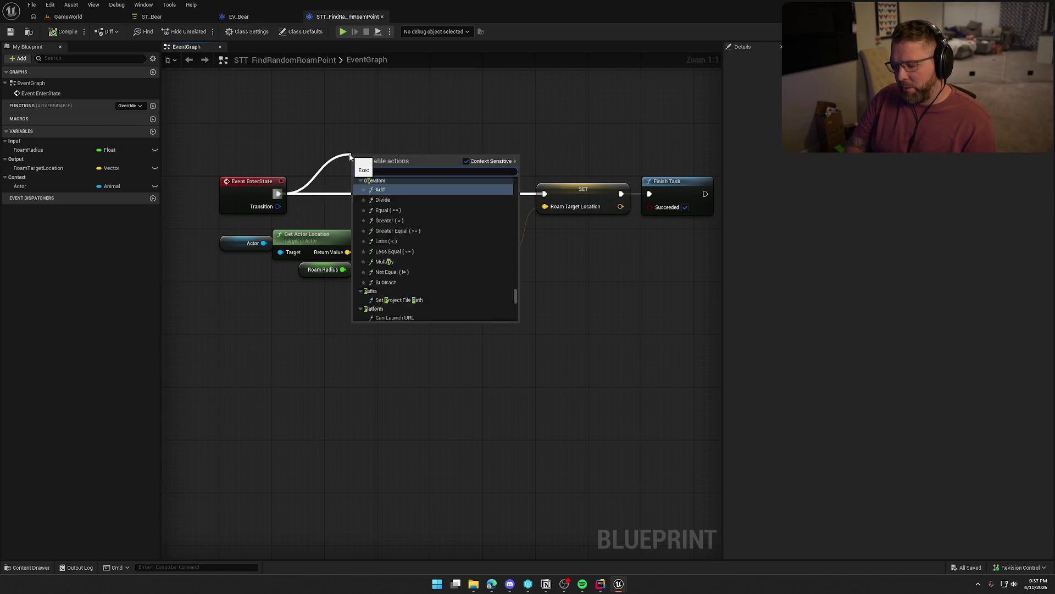
{"action": "key", "text": "Return"}
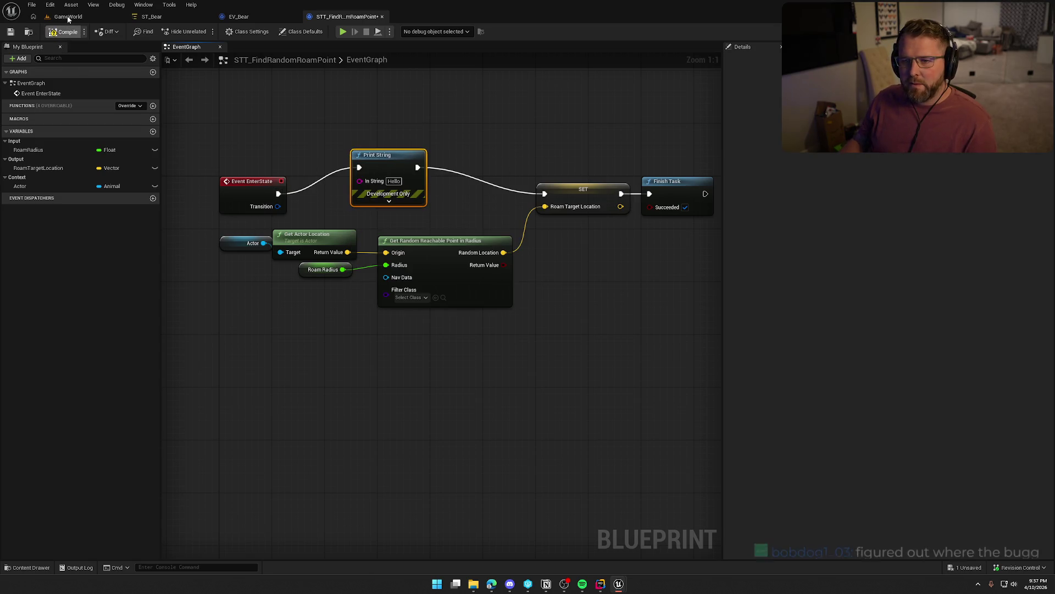
{"action": "left_click", "coordinate": [80, 18]}
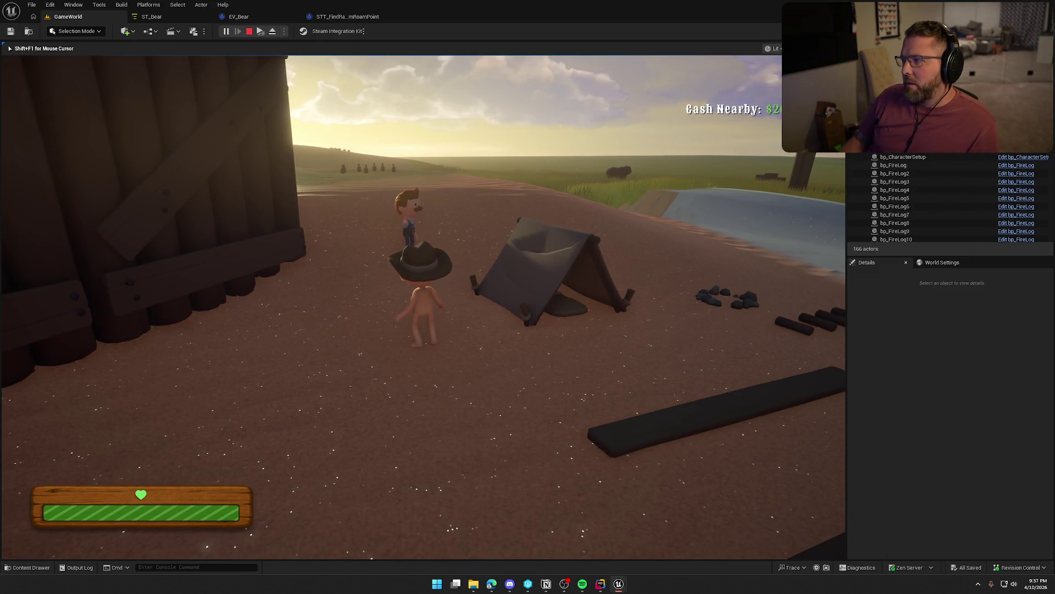
{"action": "key", "text": "F8"}
Remove the Print String, wire EnterState straight to SET, save, and return to ST_Bear.
{"action": "left_click", "coordinate": [152, 17]}
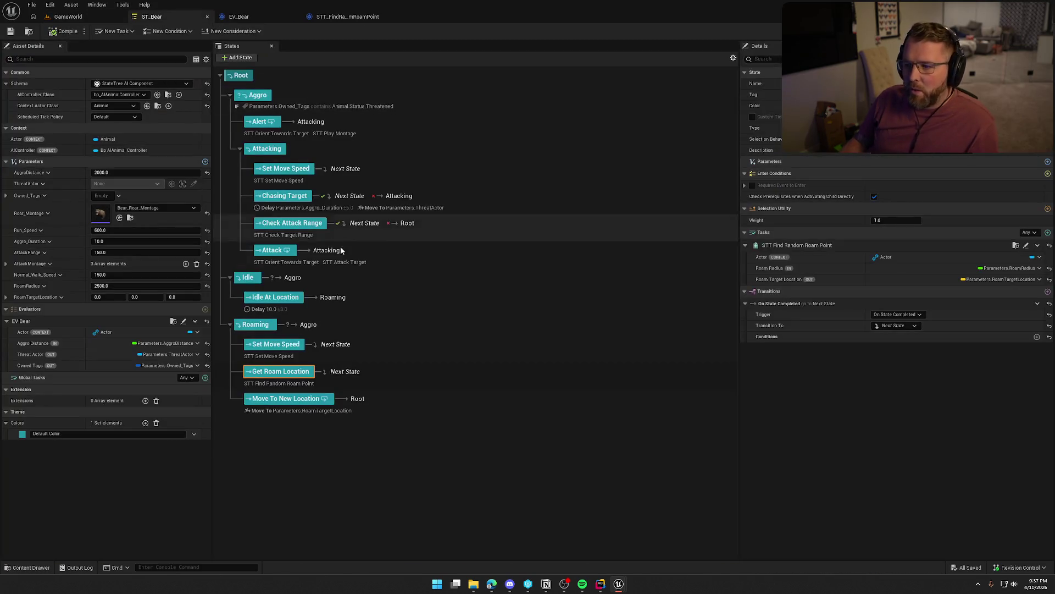
{"action": "left_click", "coordinate": [358, 16]}
{"action": "mouse_move", "coordinate": [278, 194]}
{"action": "left_mouse_down"}
{"action": "mouse_move", "coordinate": [403, 207]}
{"action": "mouse_move", "coordinate": [545, 194]}
{"action": "left_mouse_up"}
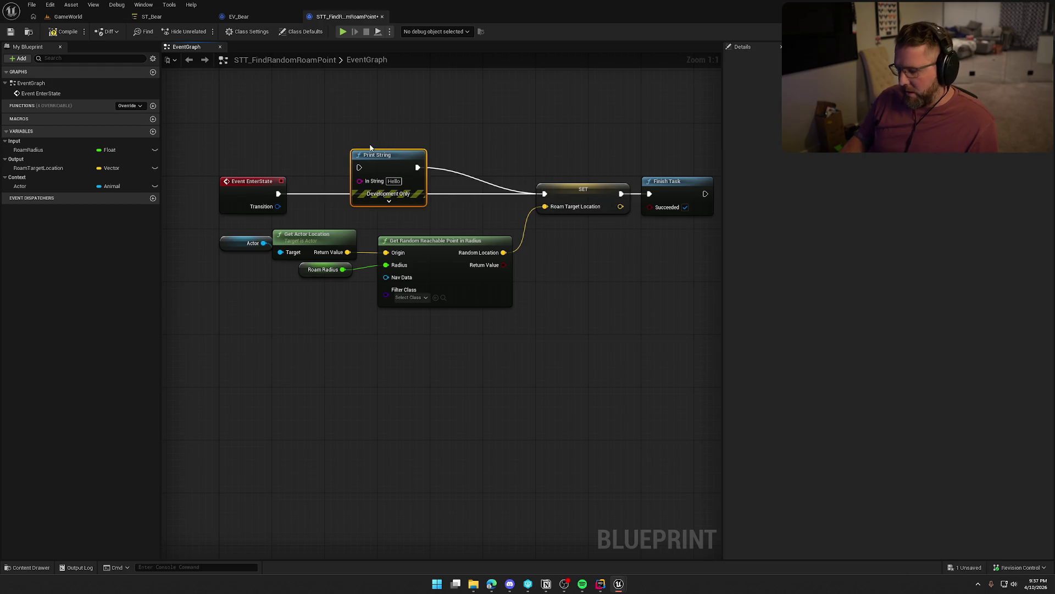
{"action": "key", "text": "Delete"}
{"action": "key", "text": "ctrl+s"}
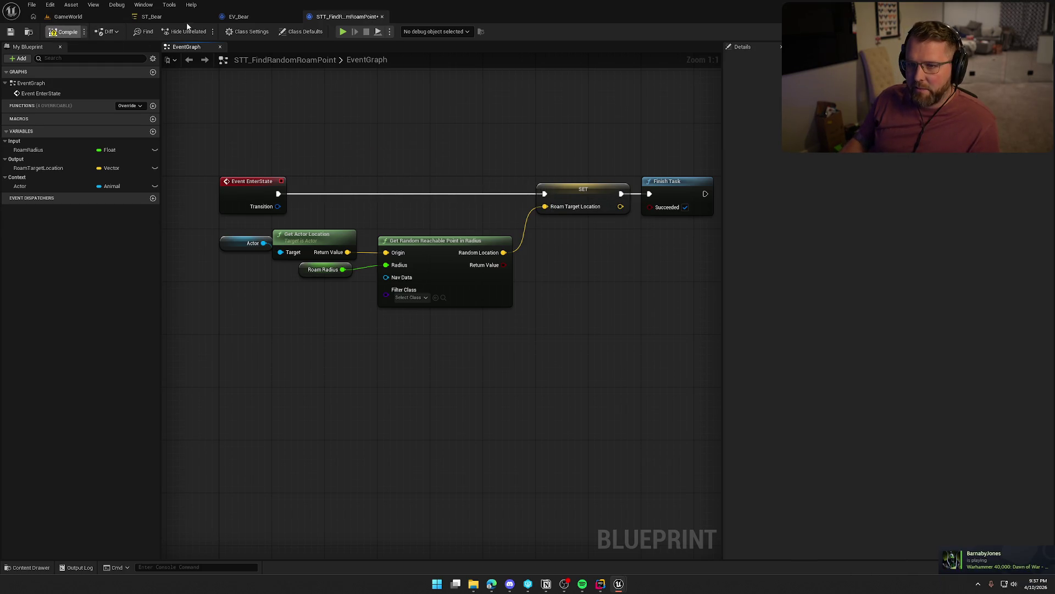
{"action": "left_click", "coordinate": [172, 18]}
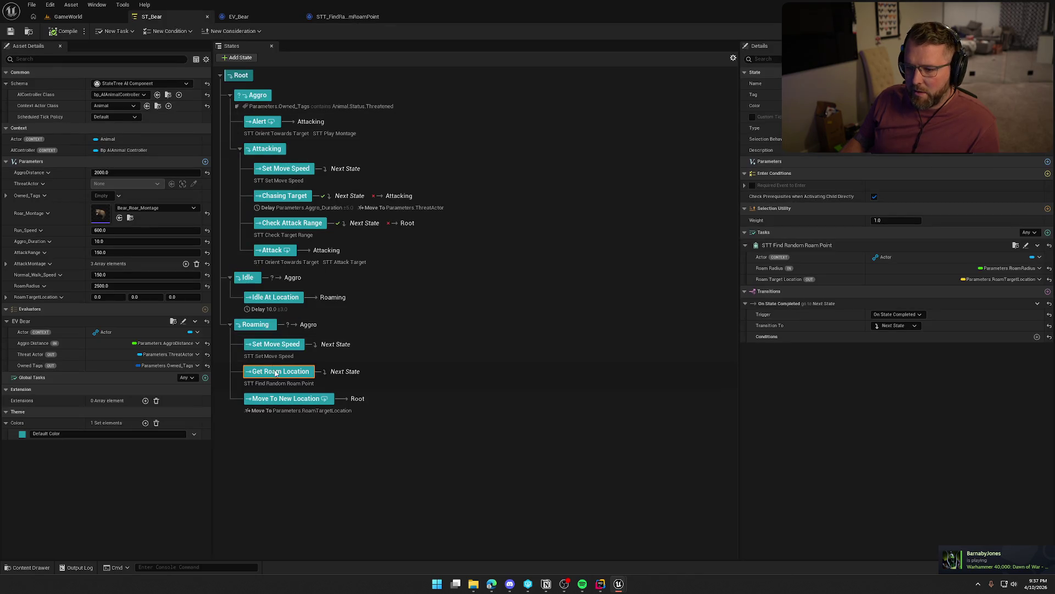
{"action": "left_click", "coordinate": [286, 402]}
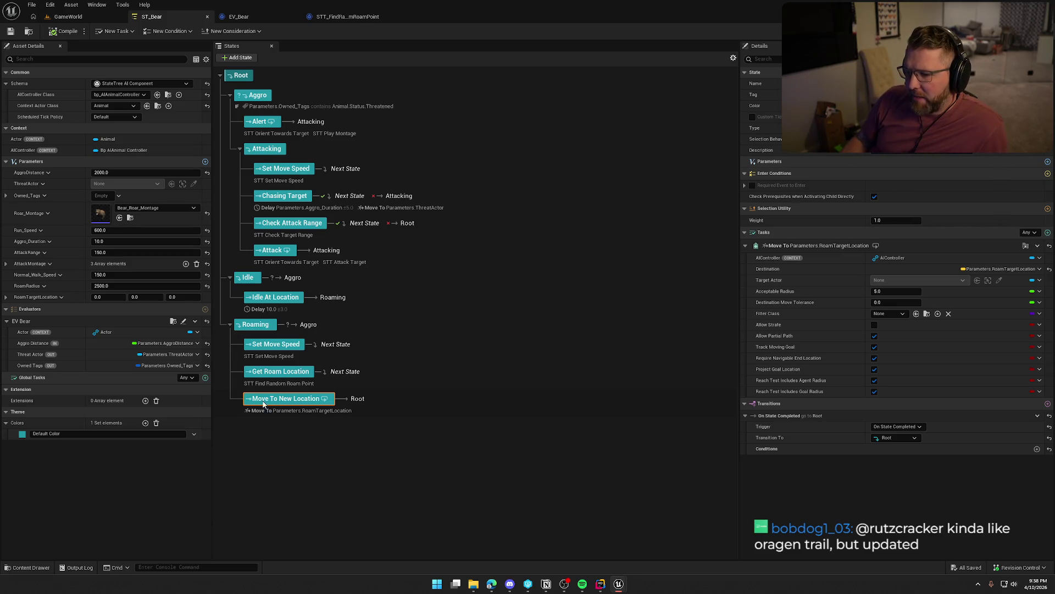
Review Roaming's transitions and the Move To task settings, then view EV_Bear and STT_FindRandomRoamPoint.
{"action": "left_click", "coordinate": [254, 325]}
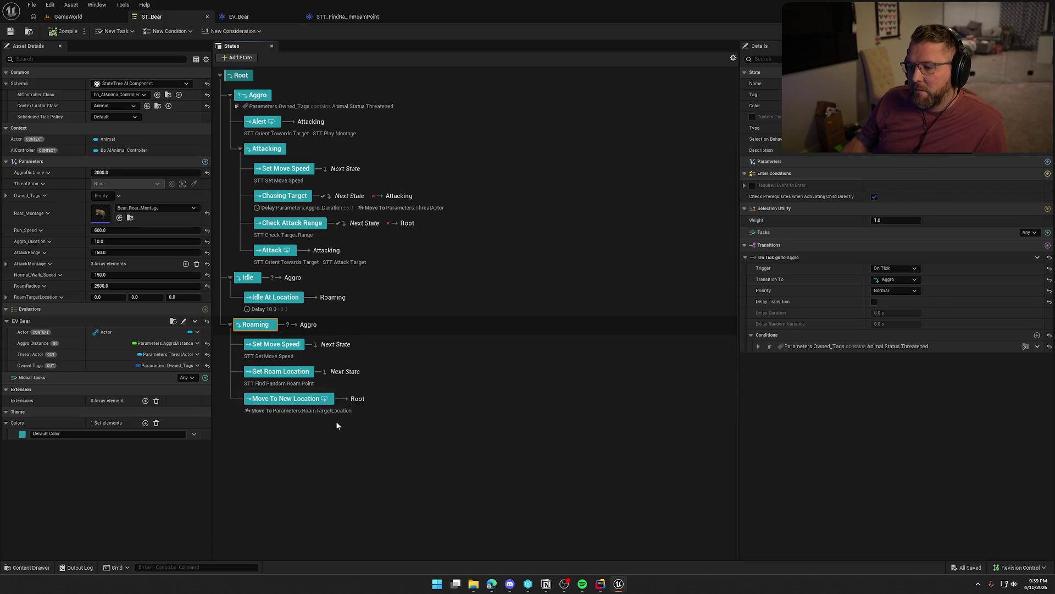
{"action": "left_click", "coordinate": [322, 406]}
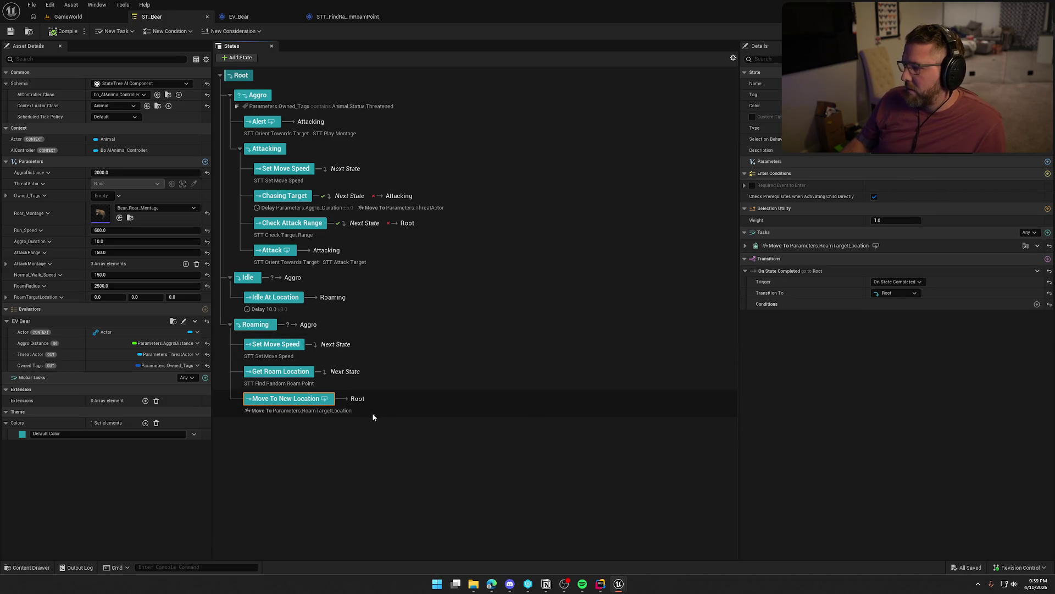
{"action": "left_click", "coordinate": [289, 411]}
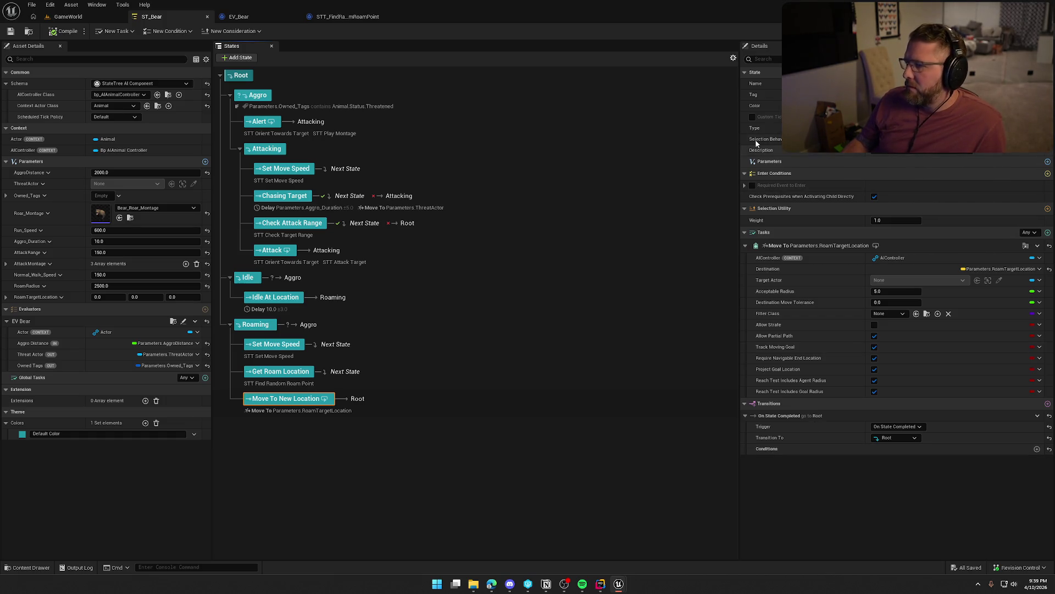
{"action": "left_click", "coordinate": [239, 17]}
{"action": "left_click", "coordinate": [342, 18]}
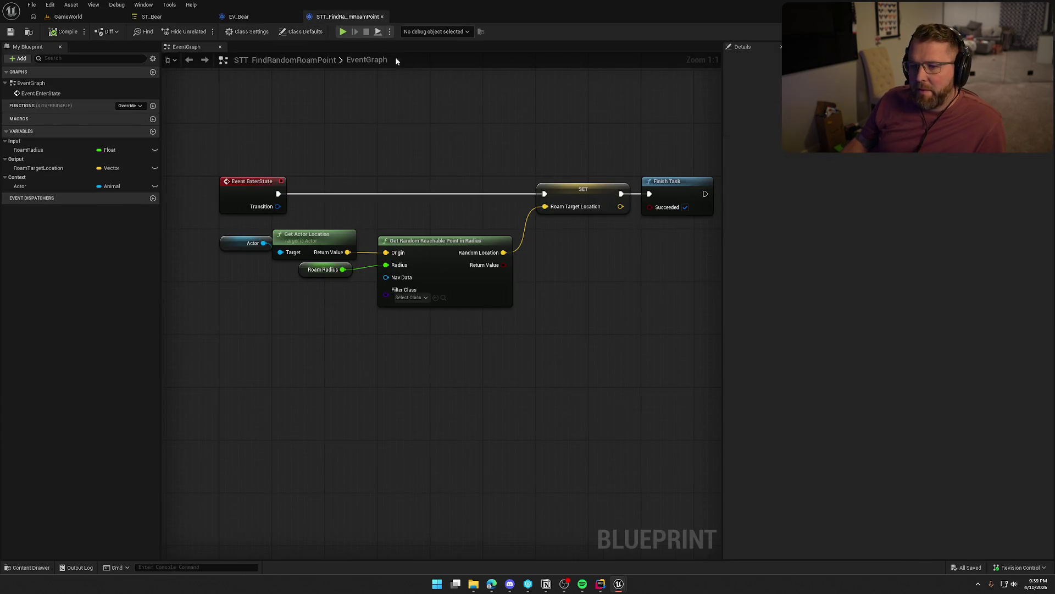
Close STT_FindRandomRoamPoint, pan across the EV_Bear EventGraph, and go back to ST_Bear.
{"action": "middle_click", "coordinate": [358, 20]}
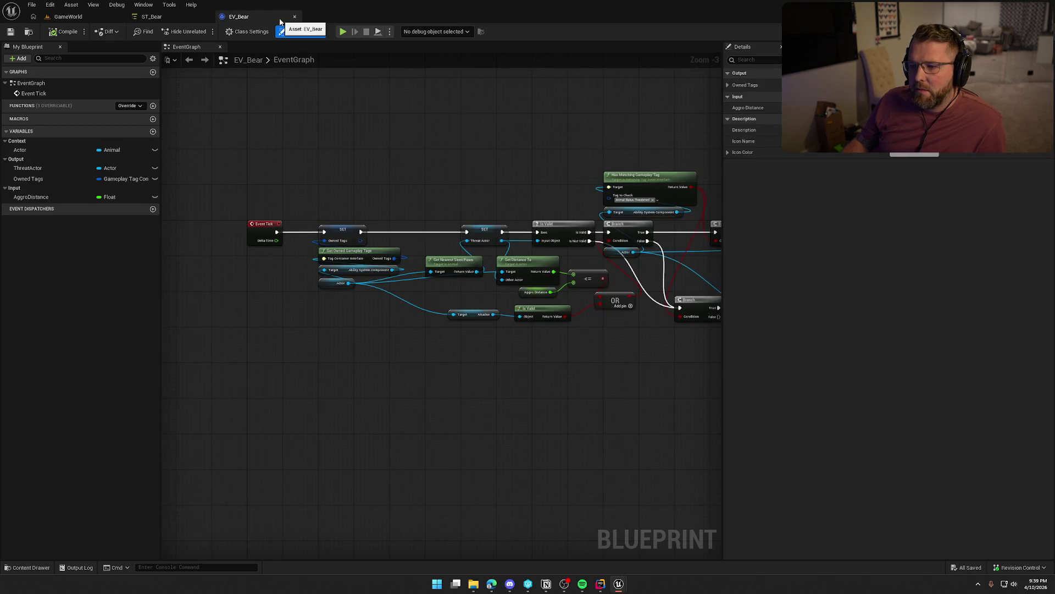
{"action": "mouse_move", "coordinate": [493, 121]}
{"action": "left_mouse_down"}
{"action": "mouse_move", "coordinate": [252, 110]}
{"action": "mouse_move", "coordinate": [448, 130]}
{"action": "mouse_move", "coordinate": [392, 130]}
{"action": "left_mouse_up"}
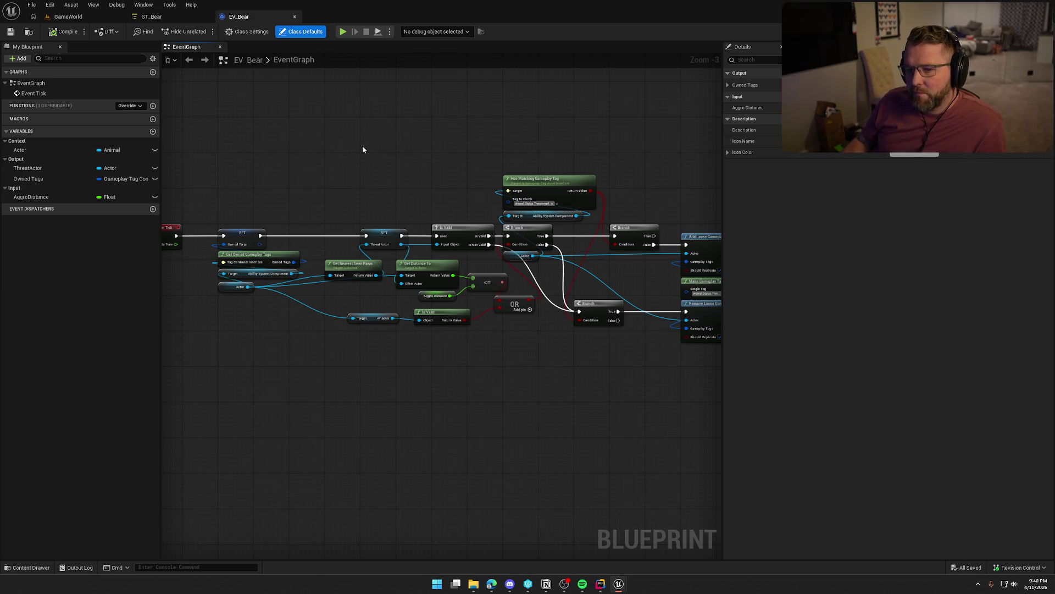
{"action": "left_click", "coordinate": [172, 17]}
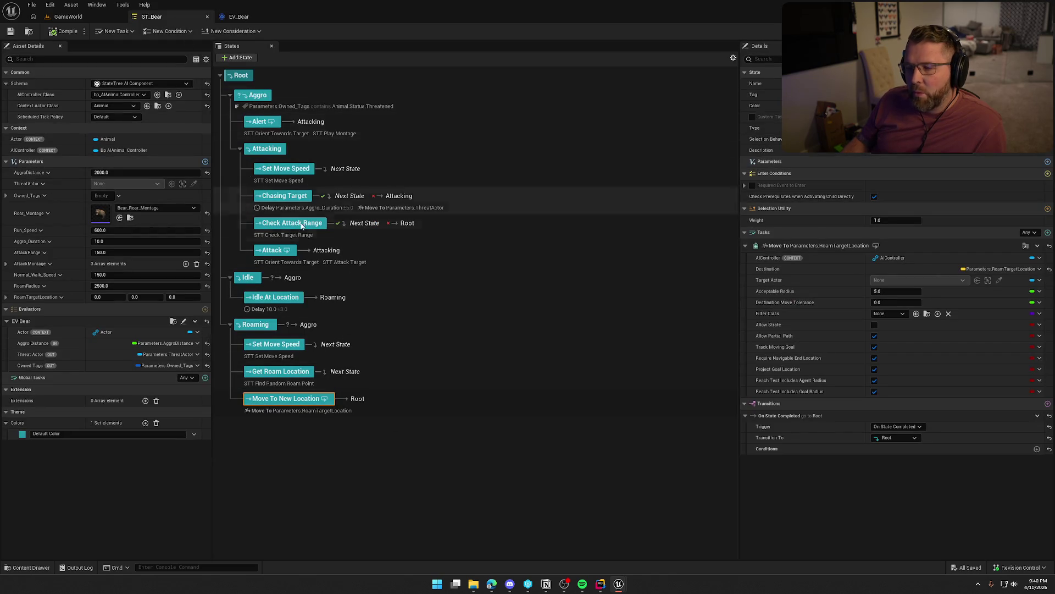
Collapse Aggro, toggle Idle, and try renaming and deleting Move To New Location, undoing the delete.
{"action": "left_click", "coordinate": [231, 95]}
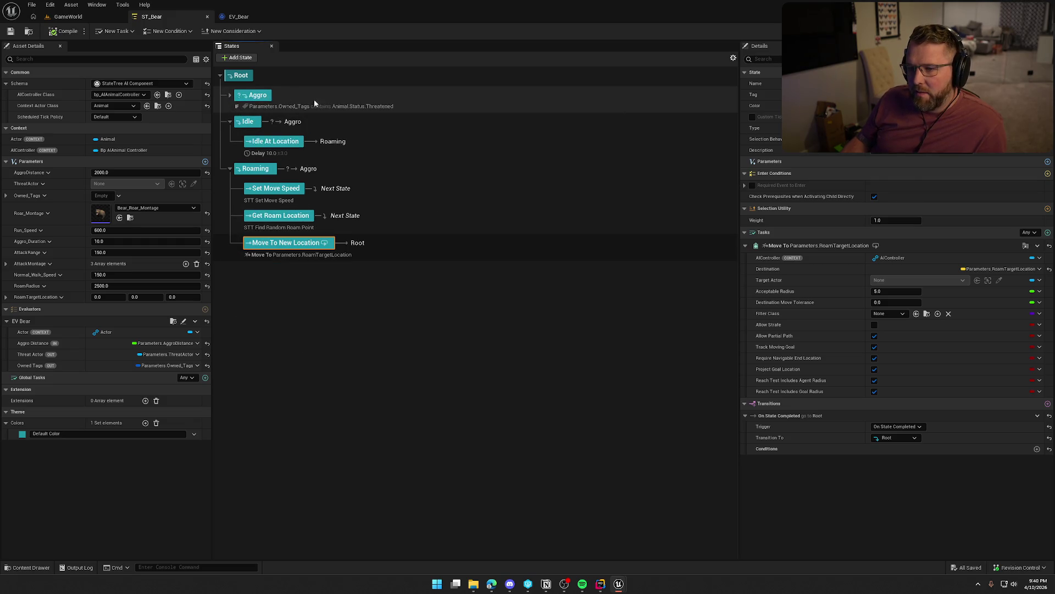
{"action": "left_click", "coordinate": [230, 122]}
{"action": "left_click", "coordinate": [229, 122]}
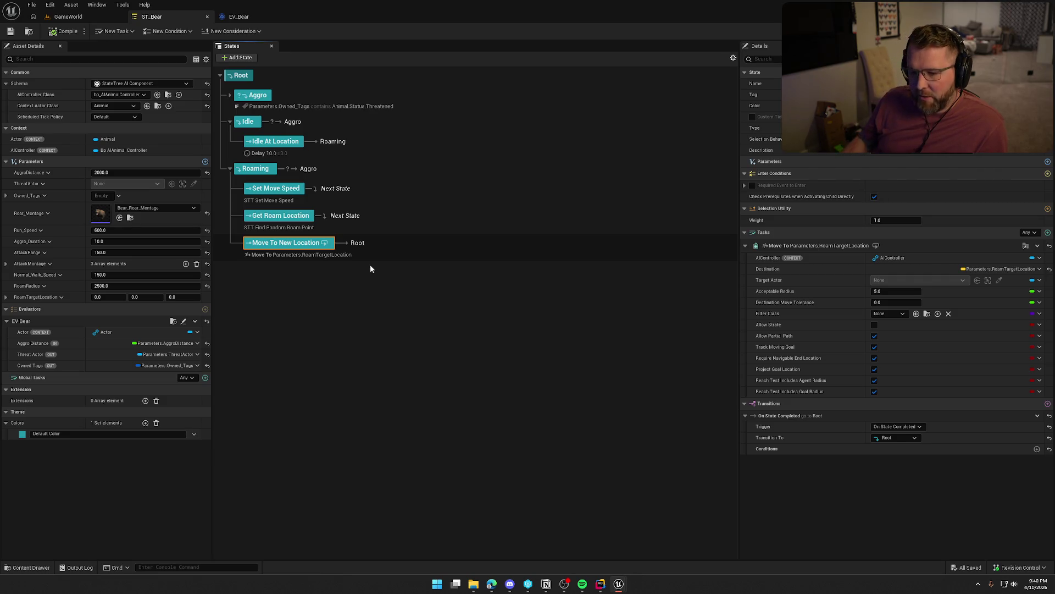
{"action": "double_click", "coordinate": [282, 244]}
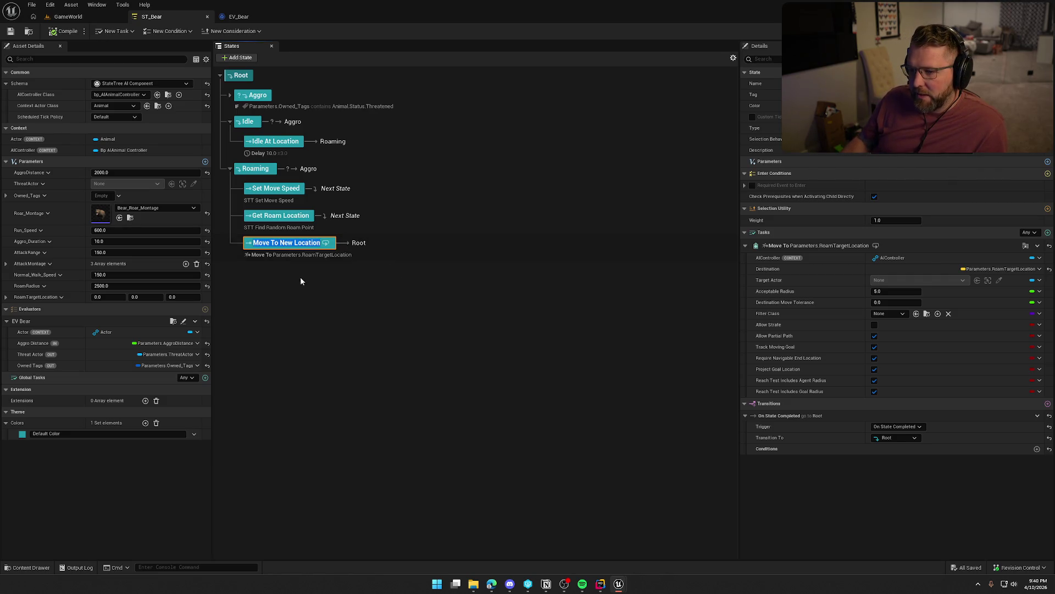
{"action": "left_click", "coordinate": [299, 270]}
{"action": "left_click", "coordinate": [325, 245]}
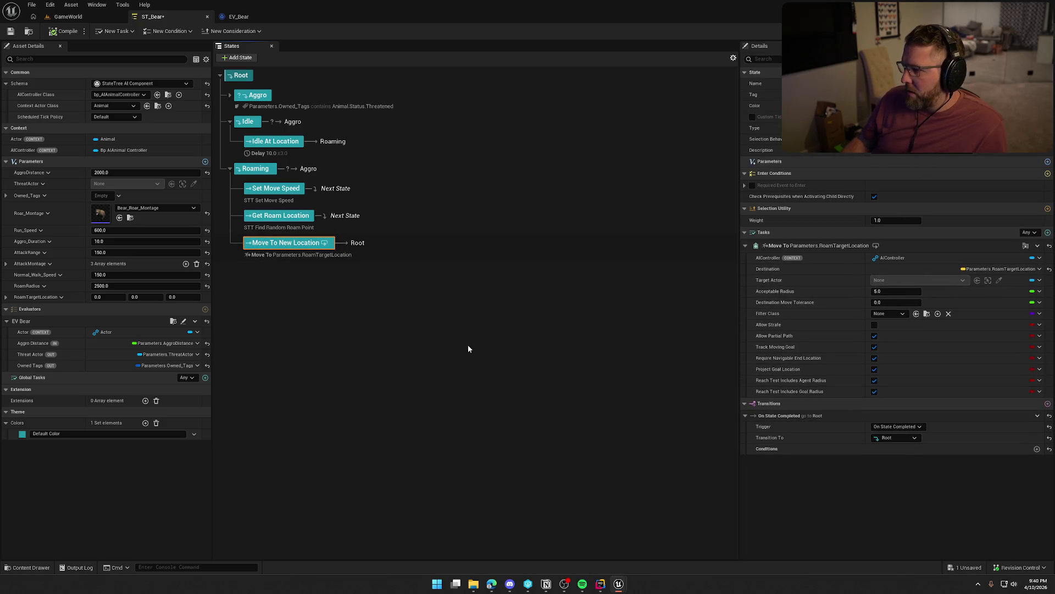
{"action": "key", "text": "Delete"}
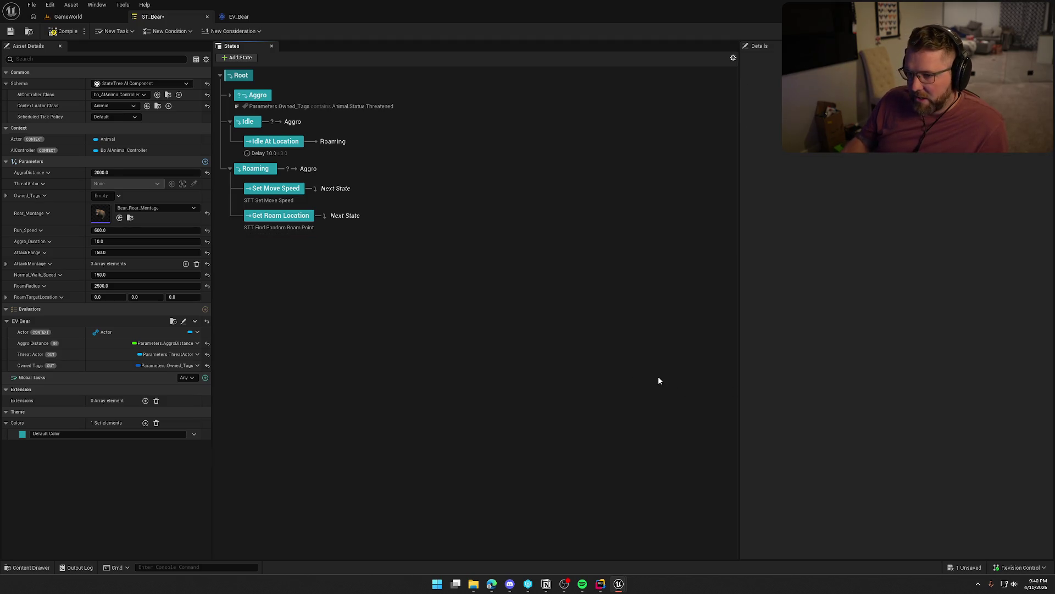
{"action": "key", "text": "ctrl+z"}
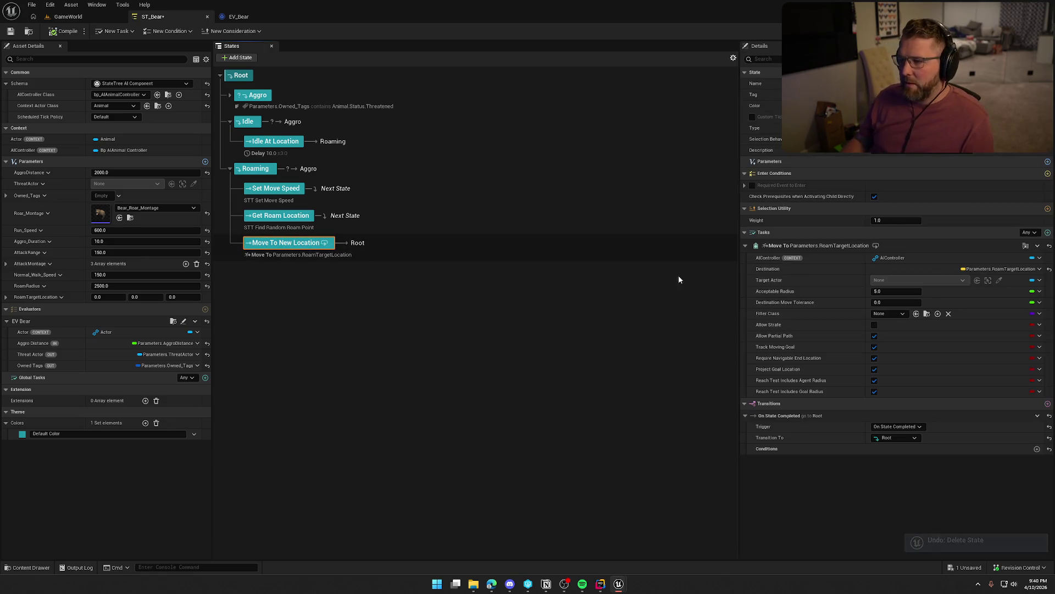
Replace Move To New Location's Move To task with one bound to Parameters.RoamTargetLocation, then compile.
{"action": "left_click", "coordinate": [1038, 246]}
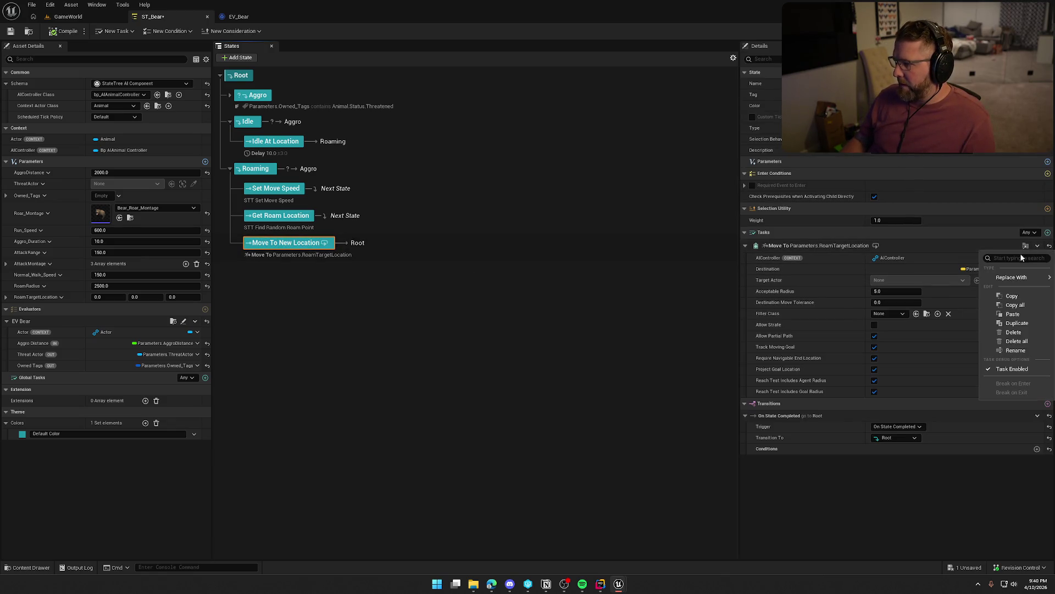
{"action": "left_click", "coordinate": [1020, 332]}
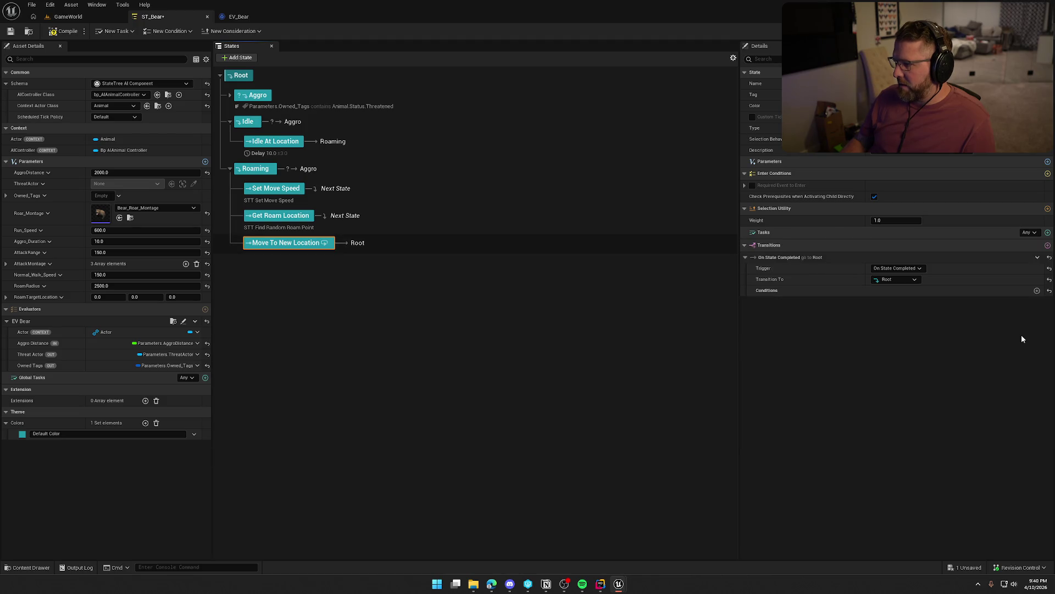
{"action": "left_click", "coordinate": [66, 33]}
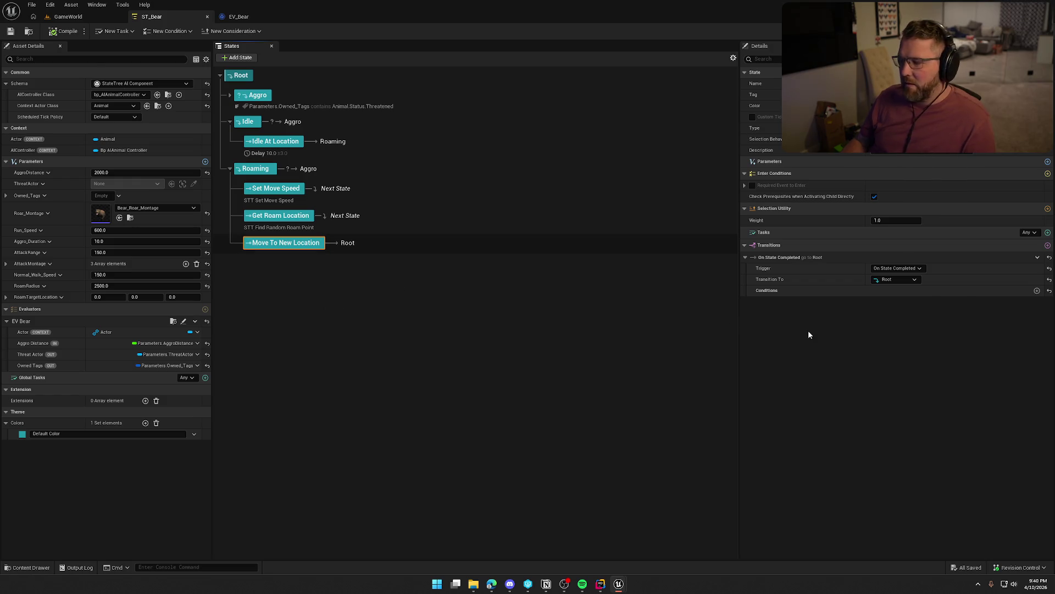
{"action": "left_click", "coordinate": [1047, 232]}
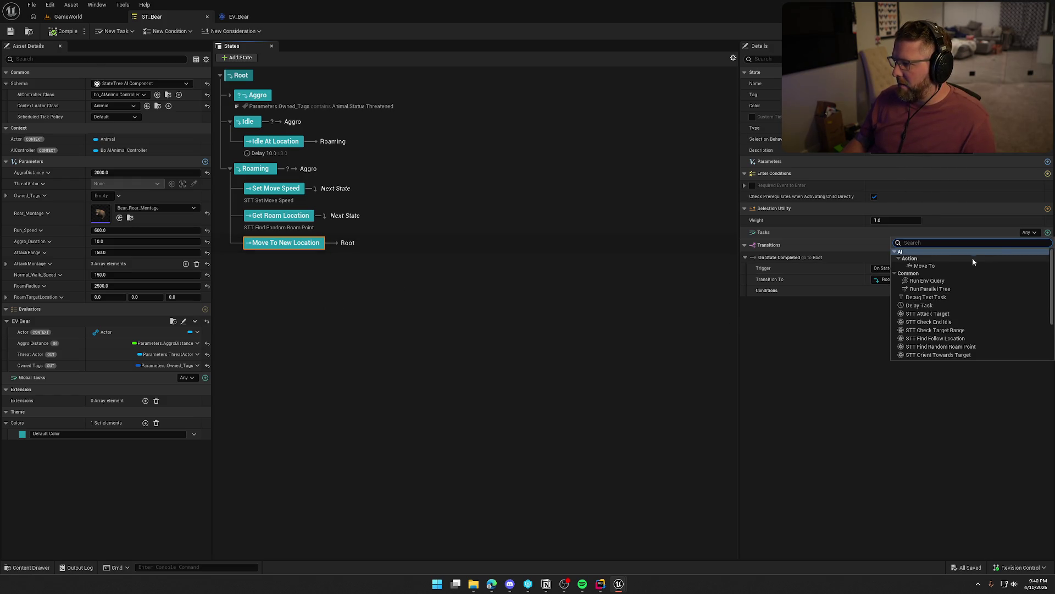
{"action": "left_click", "coordinate": [933, 264]}
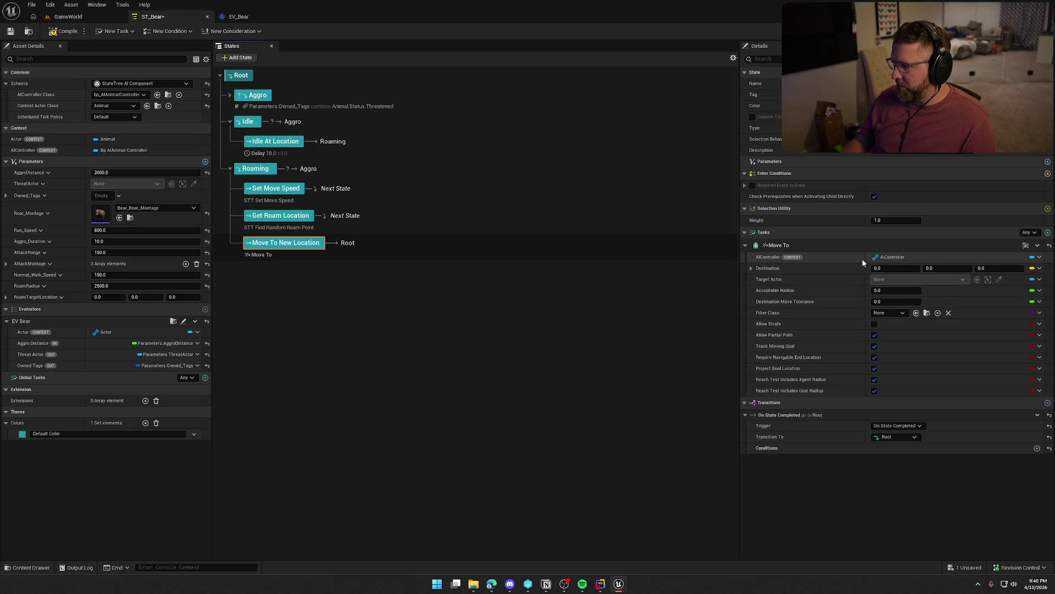
{"action": "left_click", "coordinate": [1039, 268]}
{"action": "mouse_move", "coordinate": [1020, 296]}
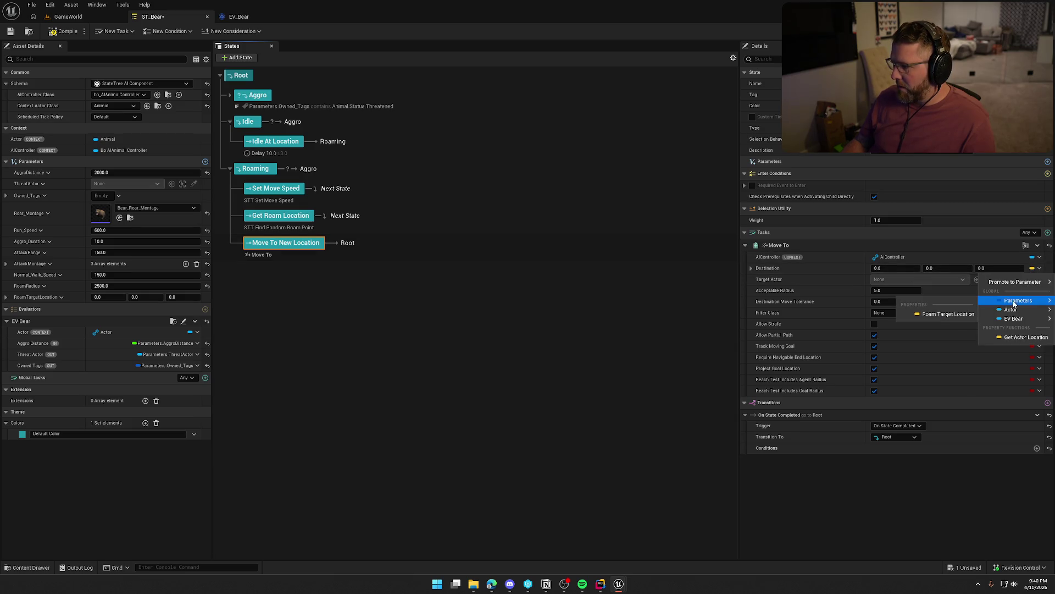
{"action": "left_click", "coordinate": [948, 313]}
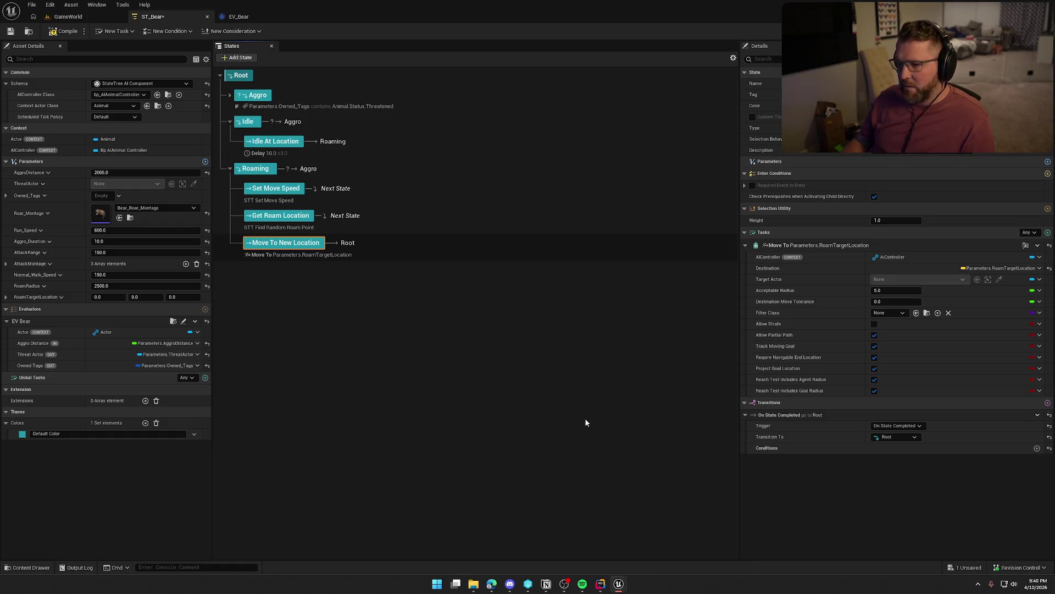
{"action": "left_click", "coordinate": [58, 33]}
Start a play session and run the character past the trading post, NPC and fire logs.
{"action": "key", "text": "alt+p"}
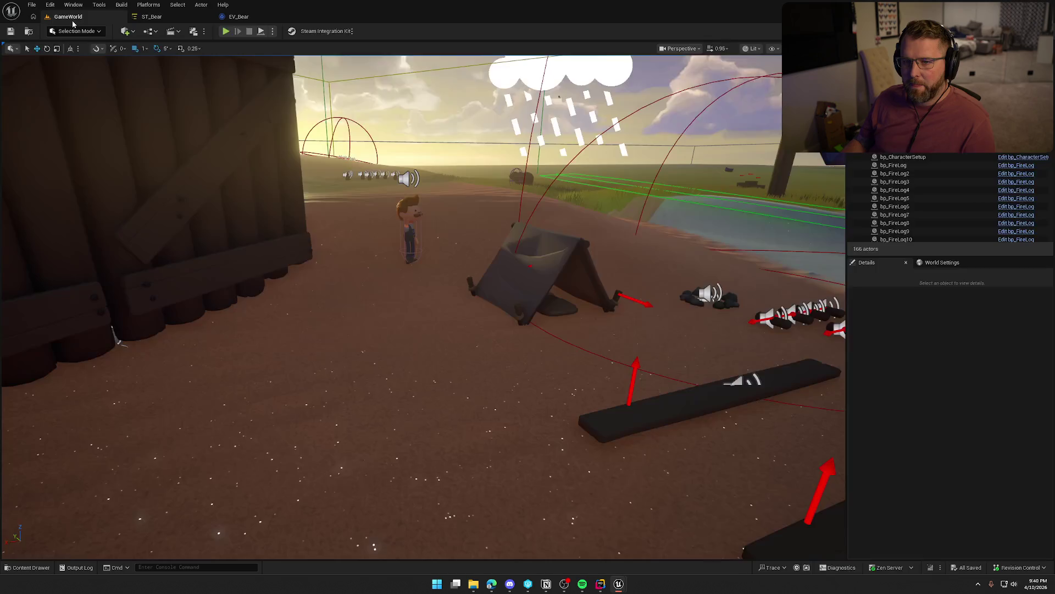
{"action": "key", "text": "shift+w"}
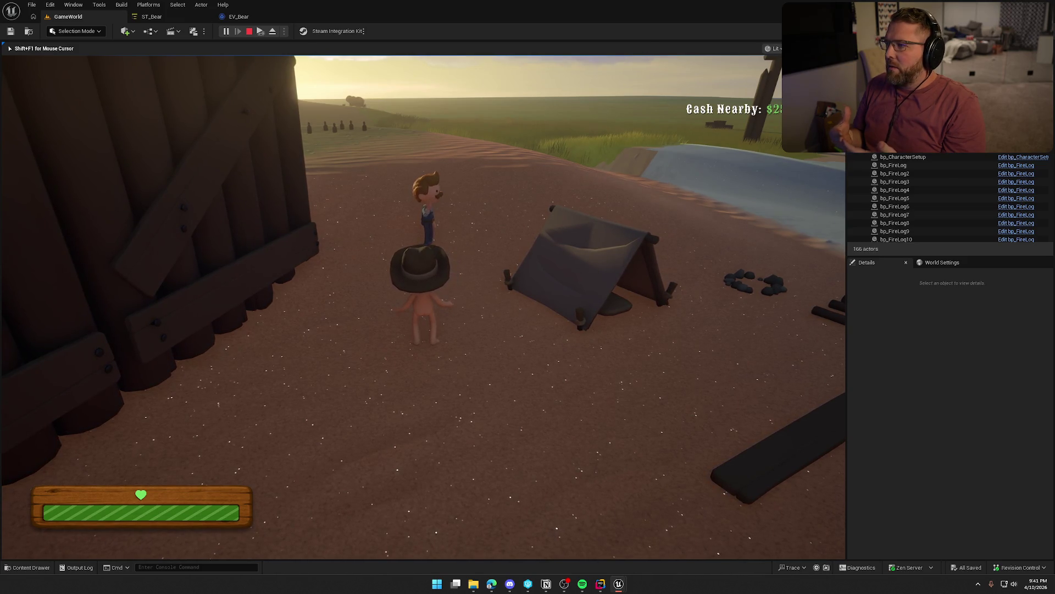
{"action": "key", "text": "shift+w"}
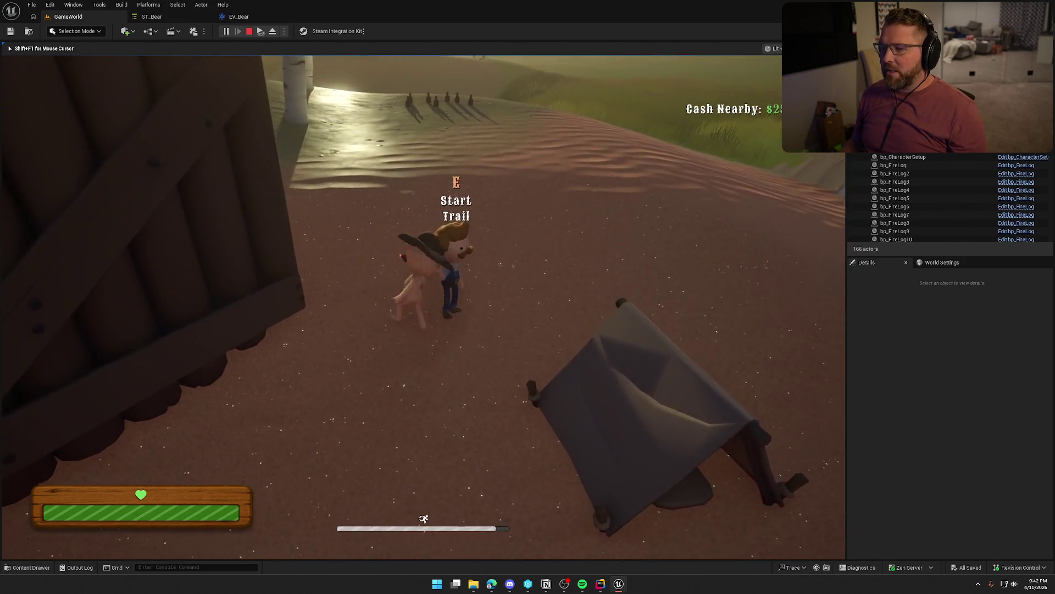
{"action": "key", "text": "shift+w"}
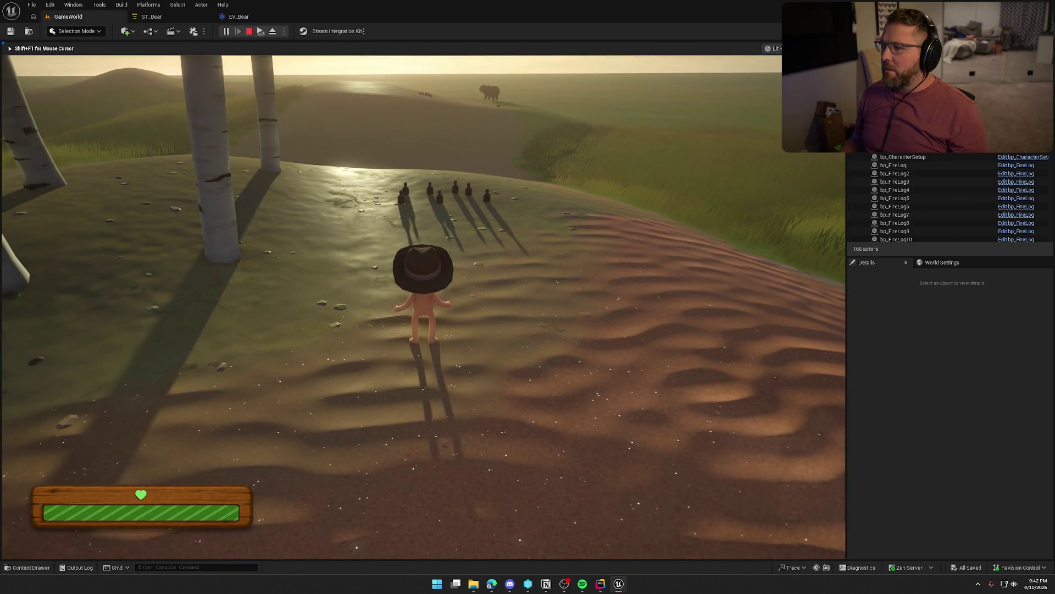
{"action": "key", "text": "w"}
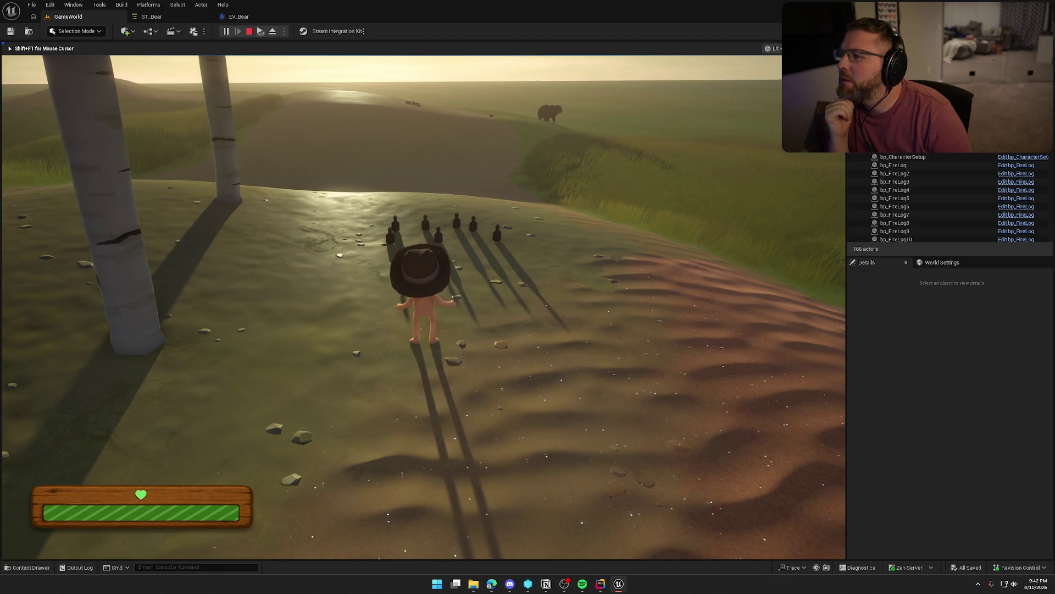
{"action": "key", "text": "shift+w"}
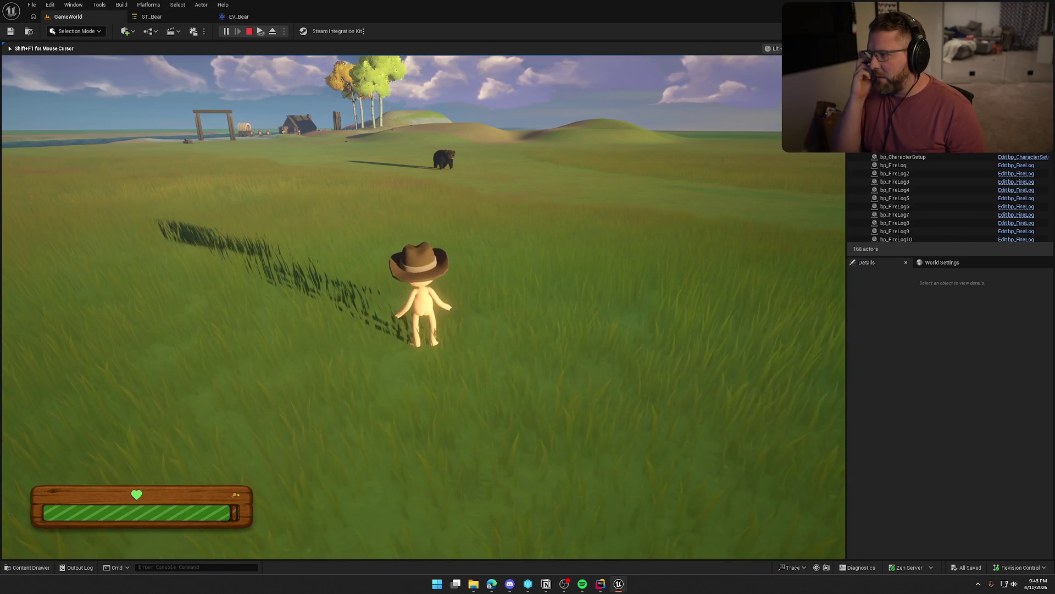
Toggle the nav-mesh readout, face the bear, stop playing, and return to ST_Bear.
{"action": "key", "text": "p"}
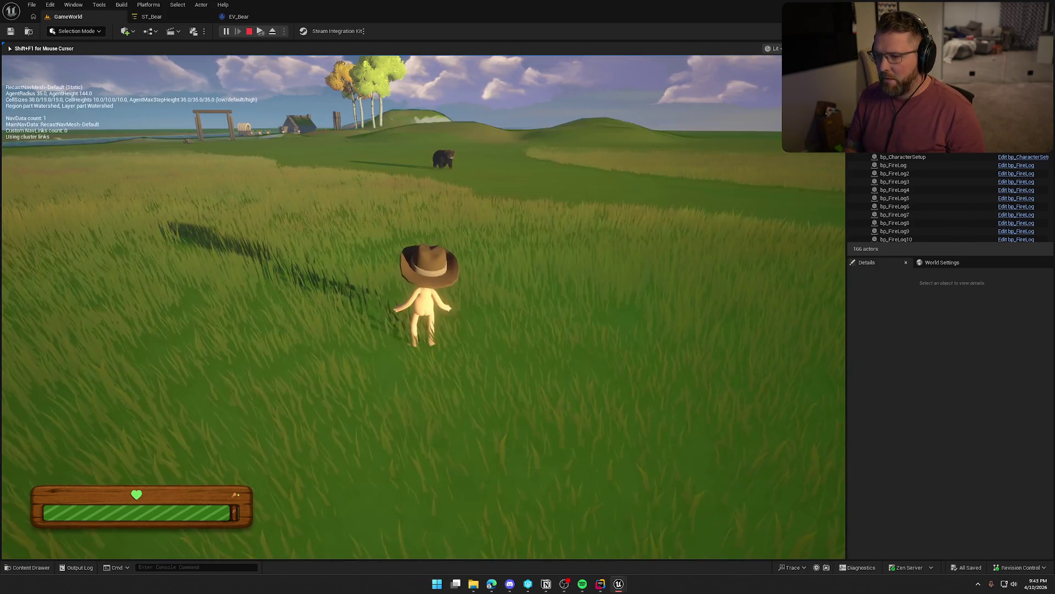
{"action": "key", "text": "shift+w"}
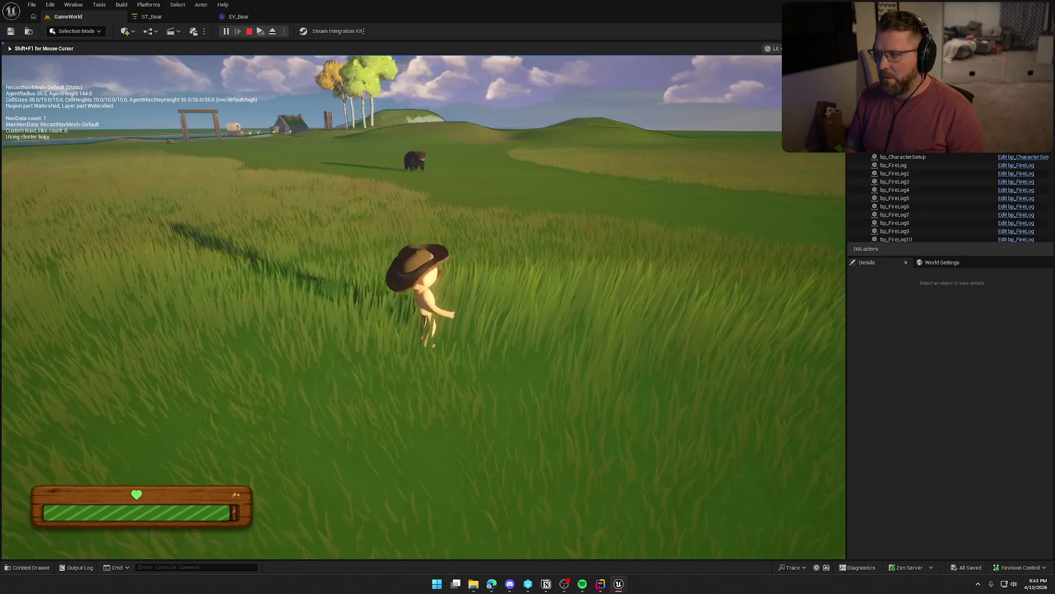
{"action": "key", "text": "p"}
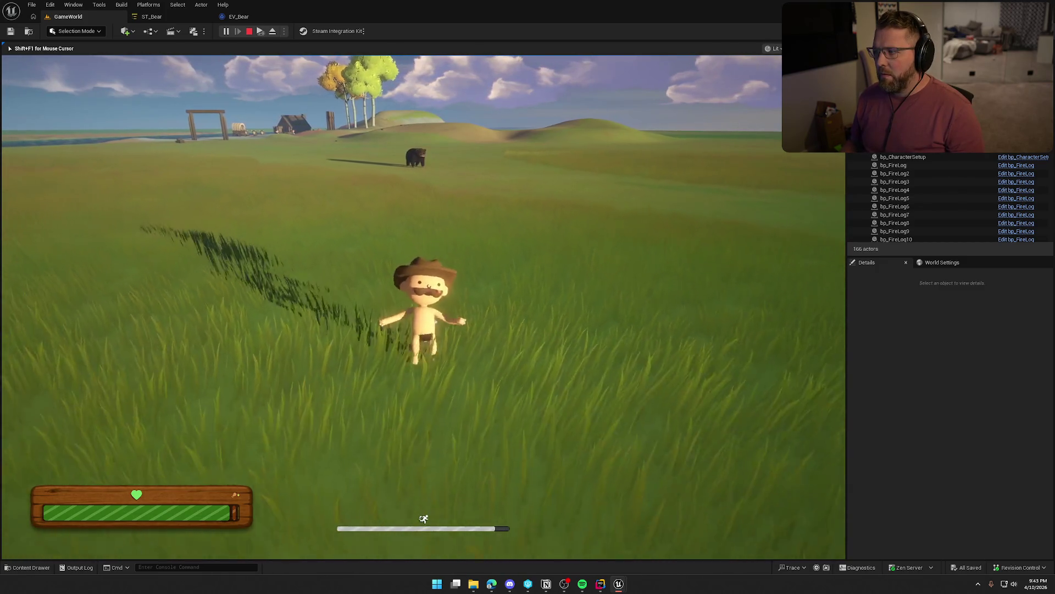
{"action": "key", "text": "w"}
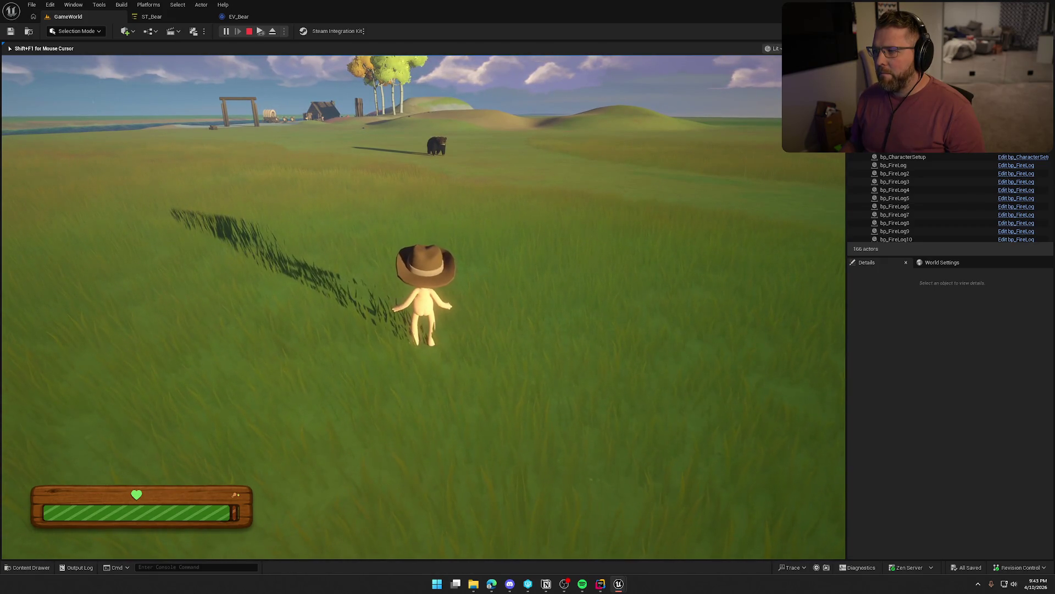
{"action": "key", "text": "Escape"}
{"action": "left_click", "coordinate": [152, 16]}
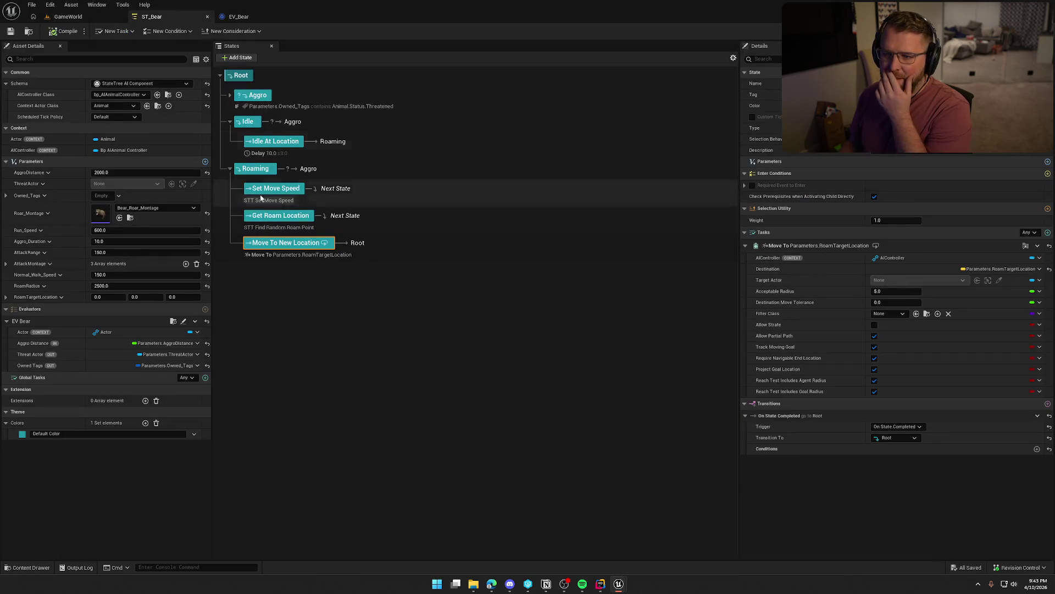
Glance at EV_Bear, then expand and collapse the Aggro state in ST_Bear.
{"action": "left_click", "coordinate": [240, 17]}
{"action": "left_click", "coordinate": [174, 17]}
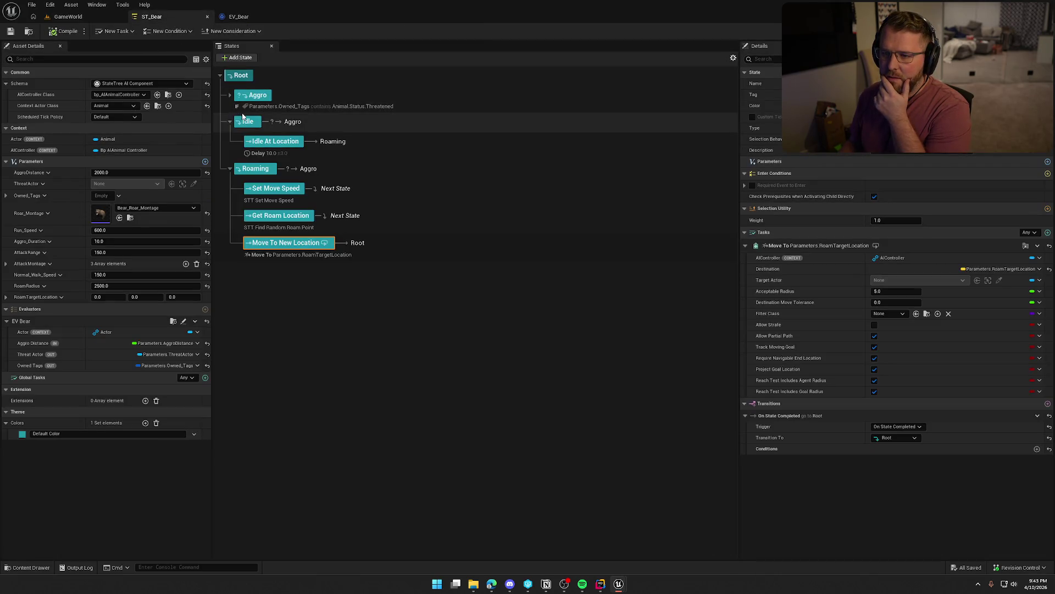
{"action": "left_click", "coordinate": [231, 97]}
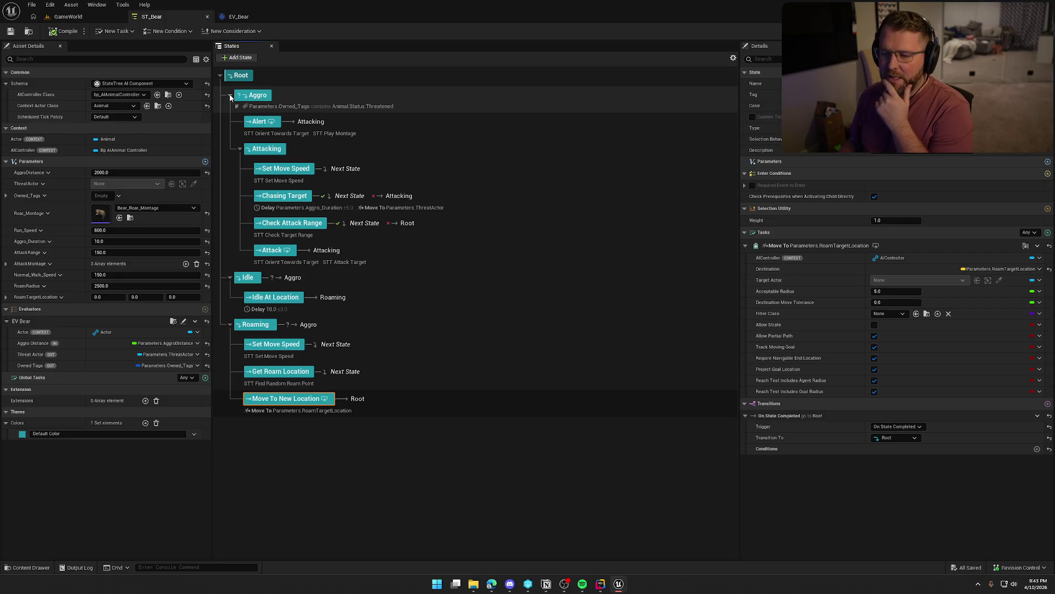
{"action": "left_click", "coordinate": [231, 98]}
In GameWorld, select bp_AI_Bear and drag it onto the open grass near the Weather Zone.
{"action": "left_click", "coordinate": [68, 17]}
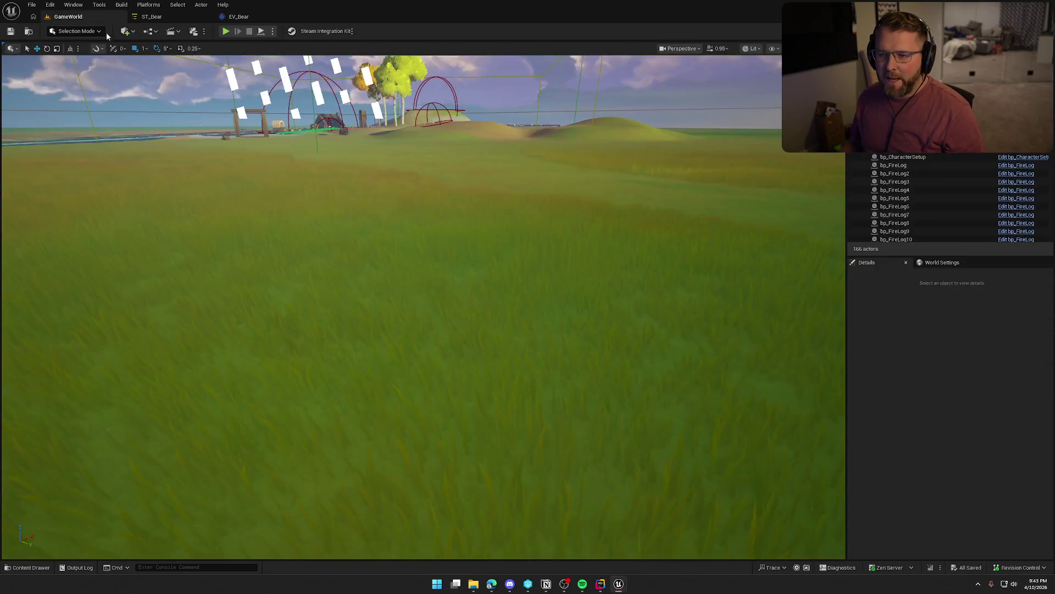
{"action": "scroll", "coordinate": [379, 212], "scroll_direction": "down", "scroll_amount": 10}
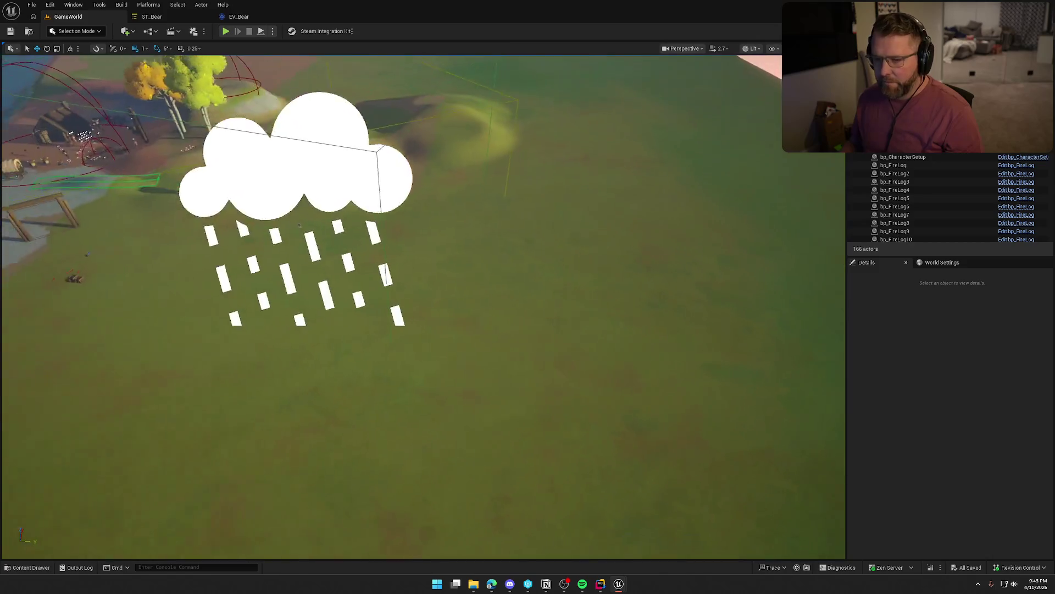
{"action": "left_click_drag", "start_coordinate": [379, 211], "coordinate": [326, 205]}
{"action": "left_click", "coordinate": [315, 211]}
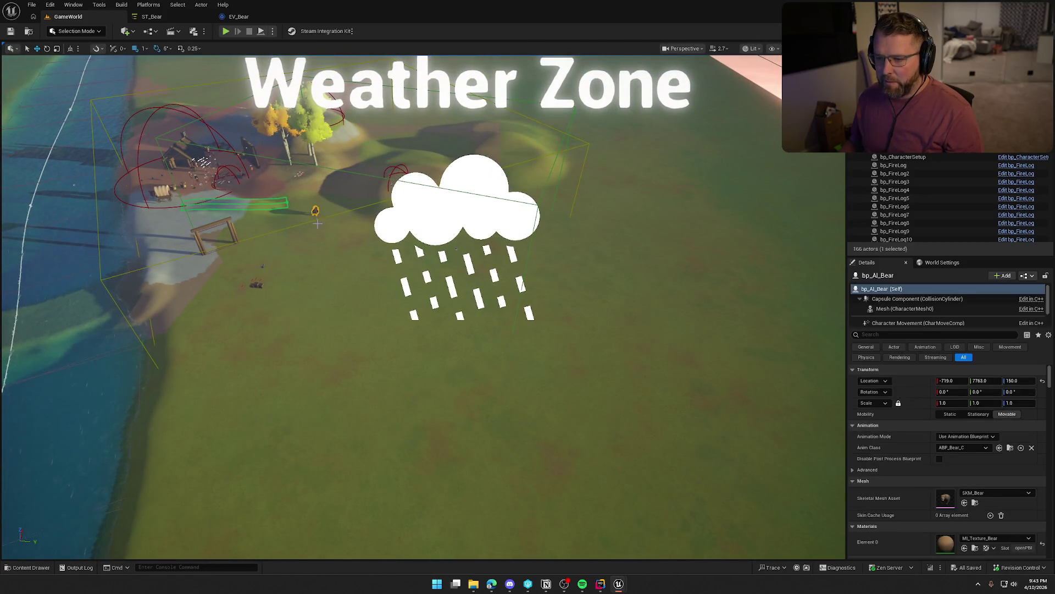
{"action": "key", "text": "f"}
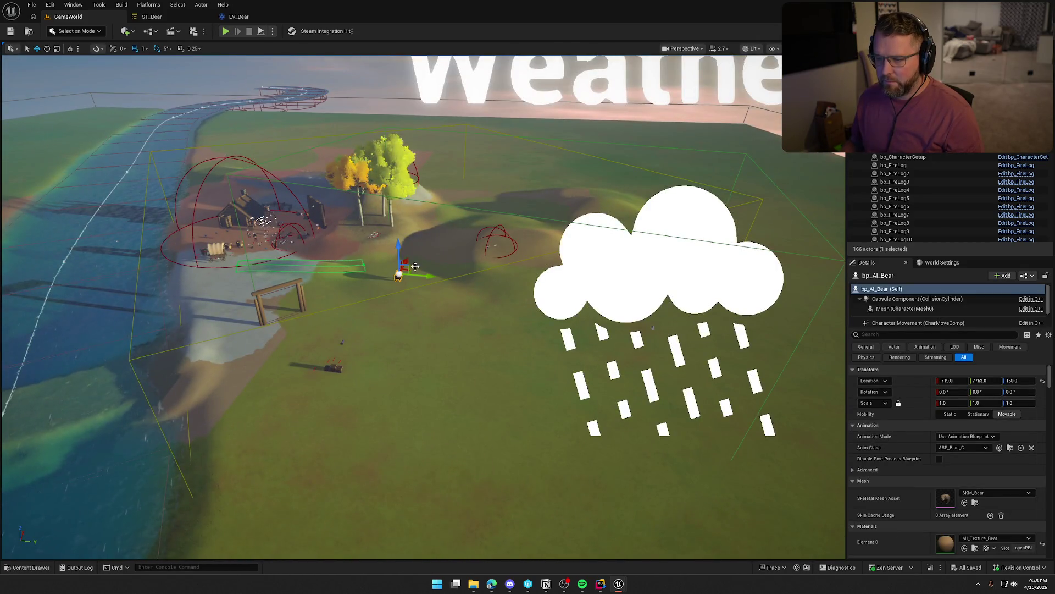
{"action": "left_click_drag", "start_coordinate": [412, 272], "coordinate": [839, 482]}
{"action": "key", "text": "f"}
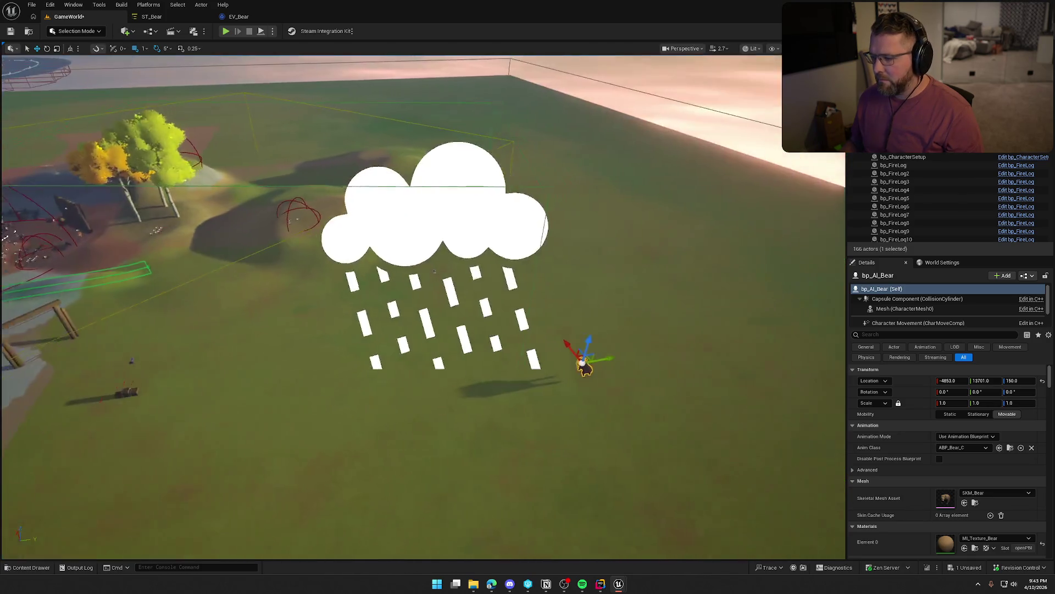
{"action": "mouse_move", "coordinate": [538, 339]}
{"action": "left_mouse_down"}
{"action": "mouse_move", "coordinate": [528, 336]}
{"action": "mouse_move", "coordinate": [549, 341]}
{"action": "mouse_move", "coordinate": [538, 339]}
{"action": "left_mouse_up"}
{"action": "left_click_drag", "start_coordinate": [530, 290], "coordinate": [375, 290]}
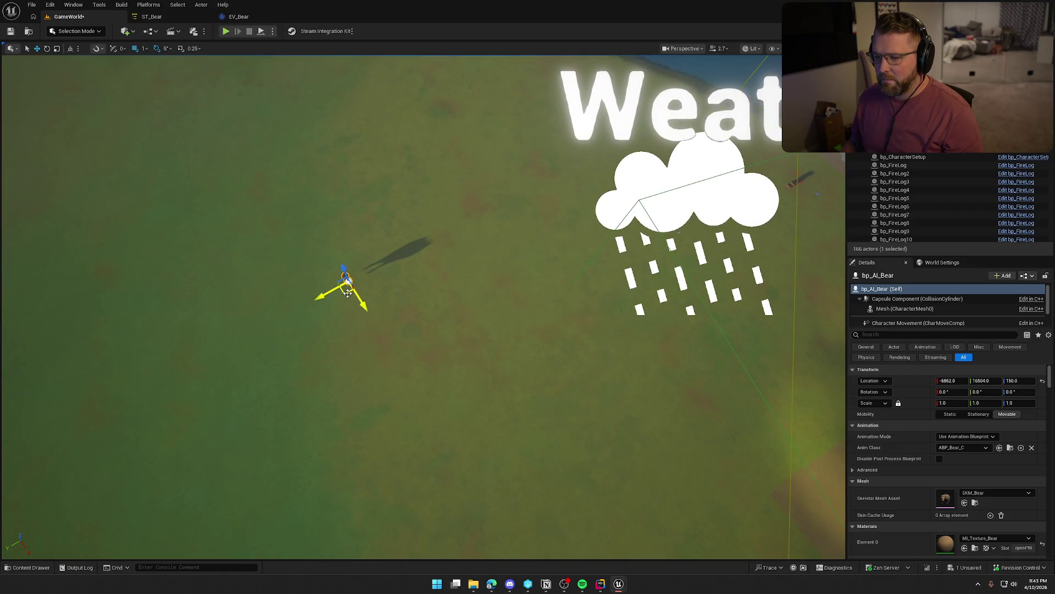
{"action": "key", "text": "Escape"}
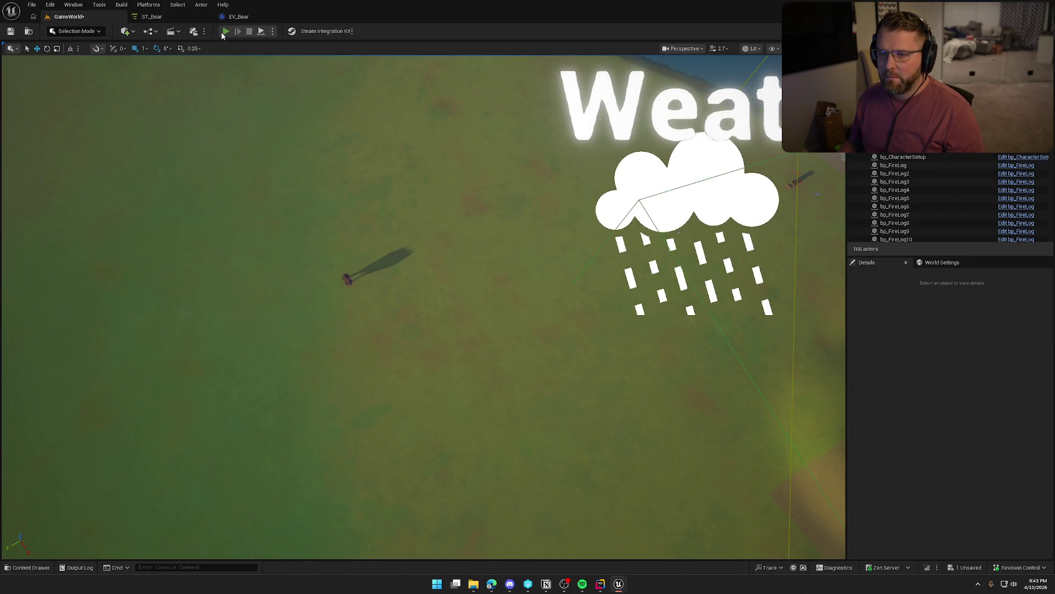
{"action": "left_click", "coordinate": [224, 32]}
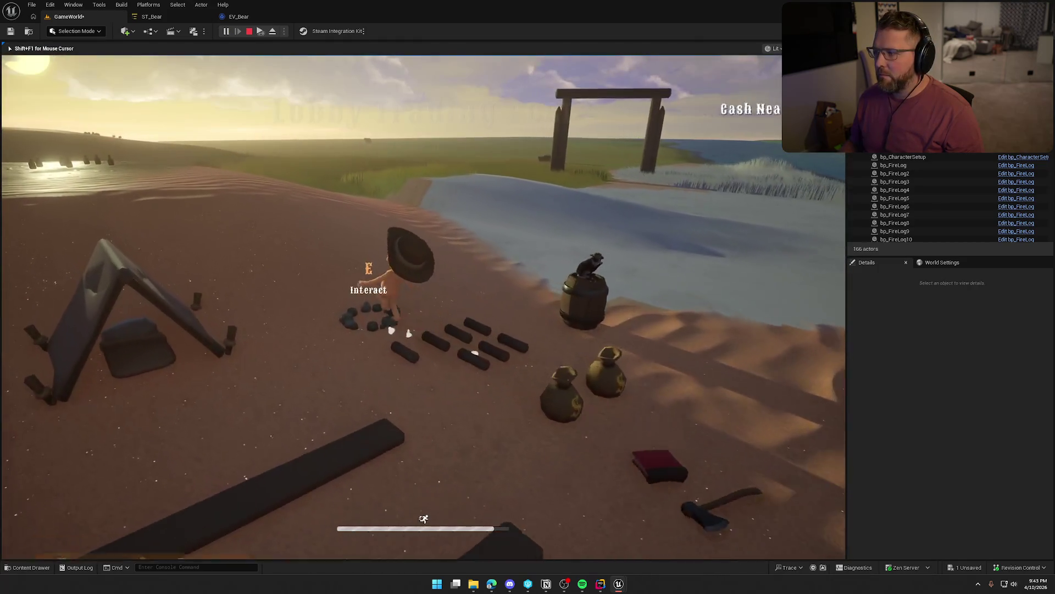
{"action": "key", "text": "w"}
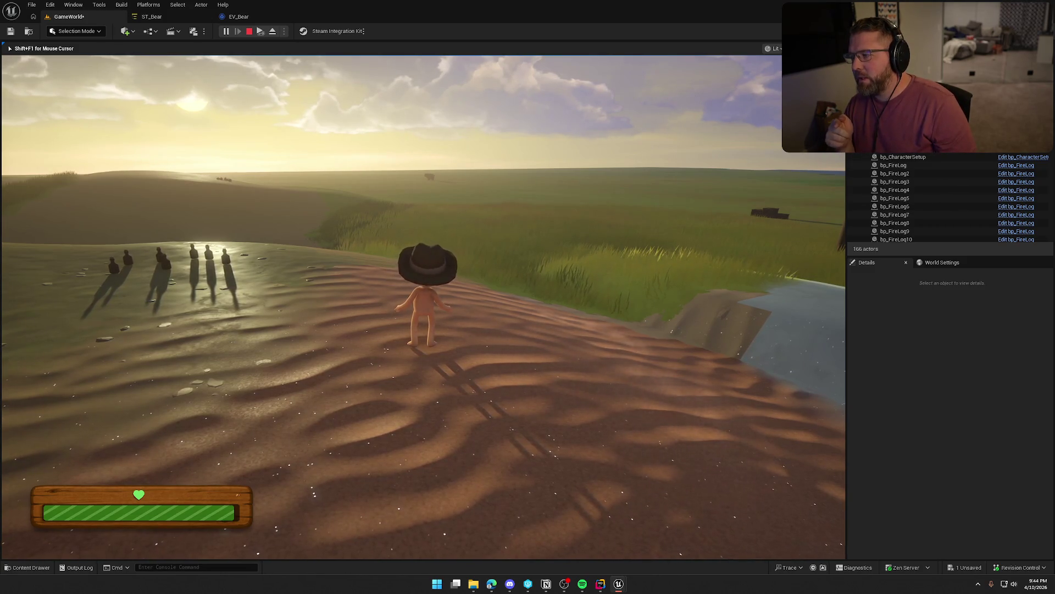
{"action": "key", "text": "Escape"}
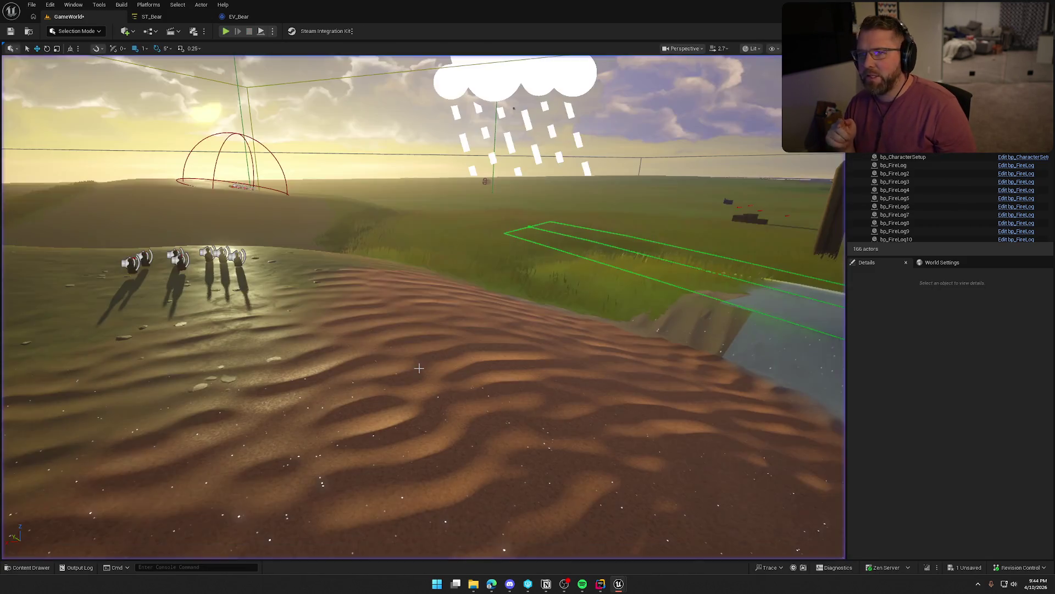
Open bp_AI_Bear from the Animals folder and close the bp_AI_Buffalo tab.
{"action": "key", "text": "ctrl+space"}
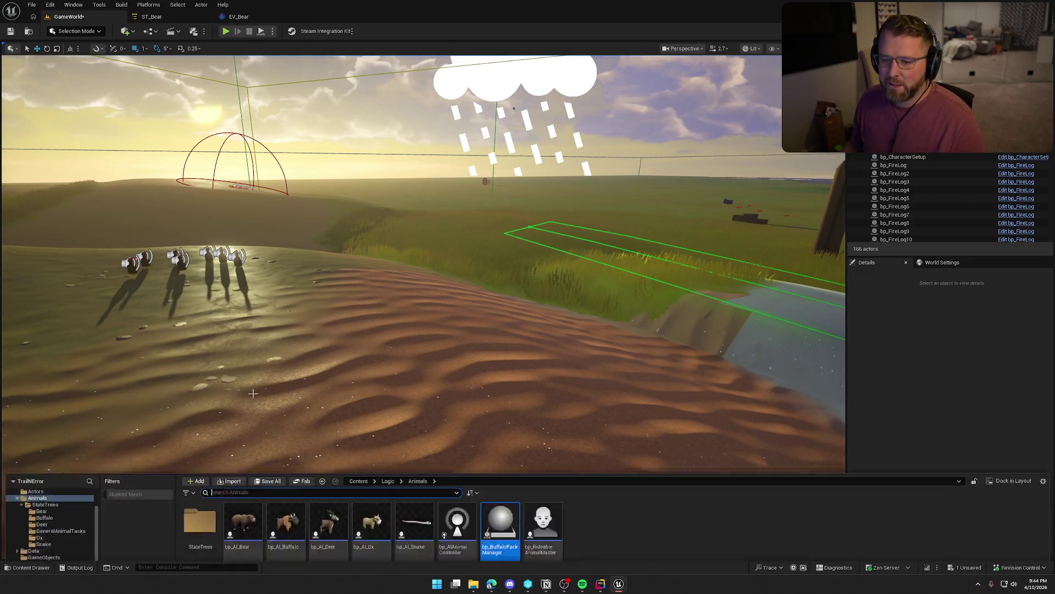
{"action": "double_click", "coordinate": [243, 421]}
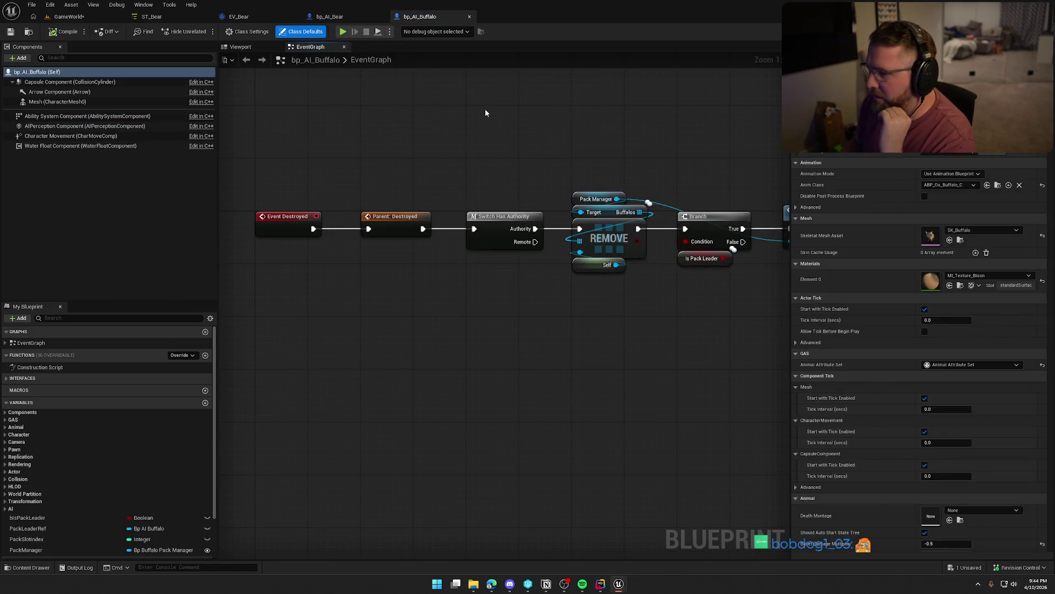
{"action": "middle_click", "coordinate": [434, 22]}
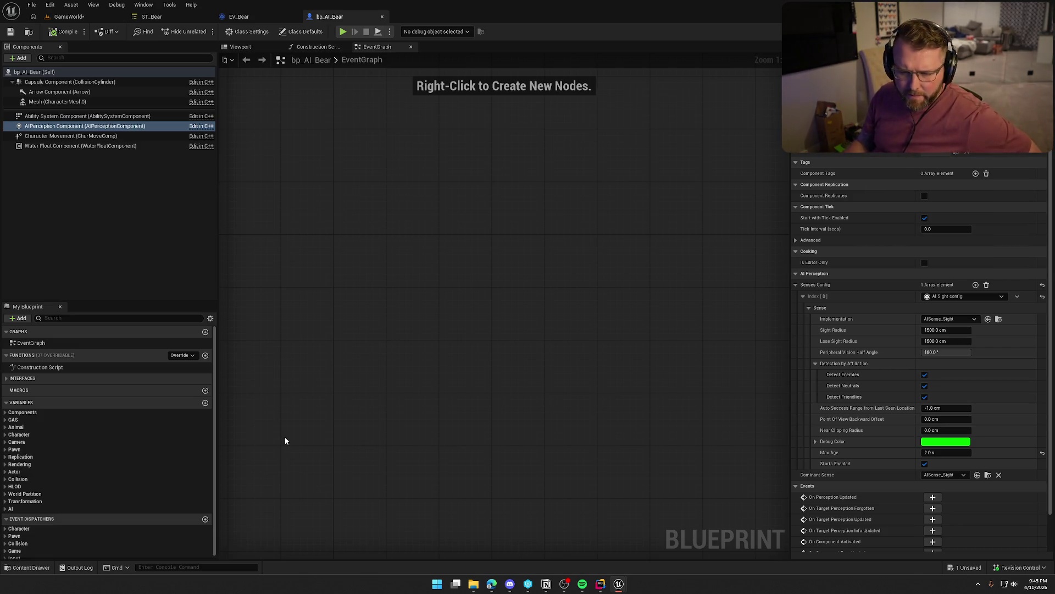
Browse the Animal, GAS and AI Perception variable categories, then return to GameWorld.
{"action": "left_click", "coordinate": [6, 428]}
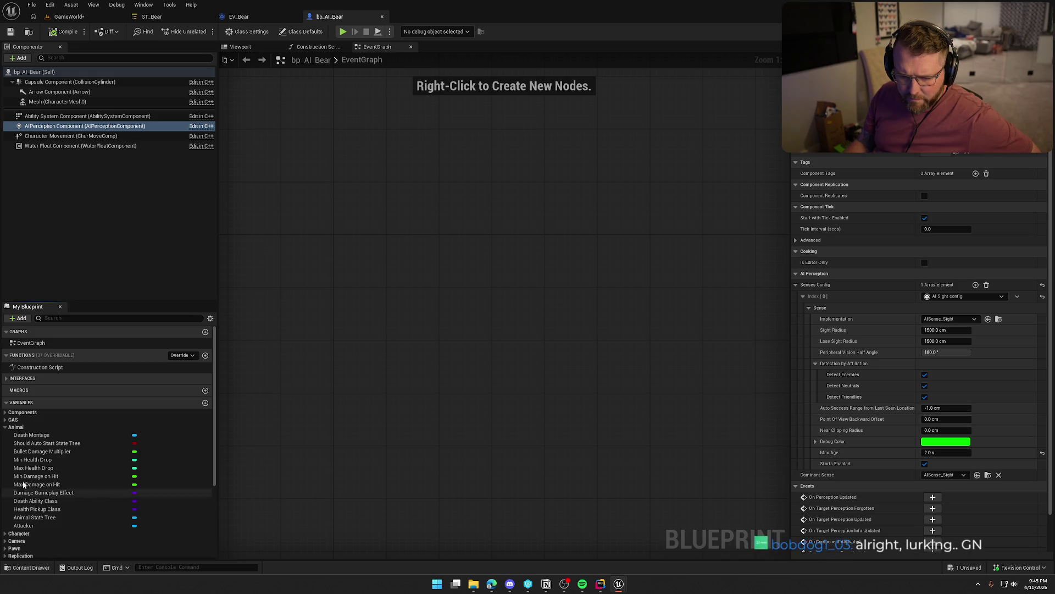
{"action": "left_click", "coordinate": [5, 427]}
{"action": "left_click", "coordinate": [5, 420]}
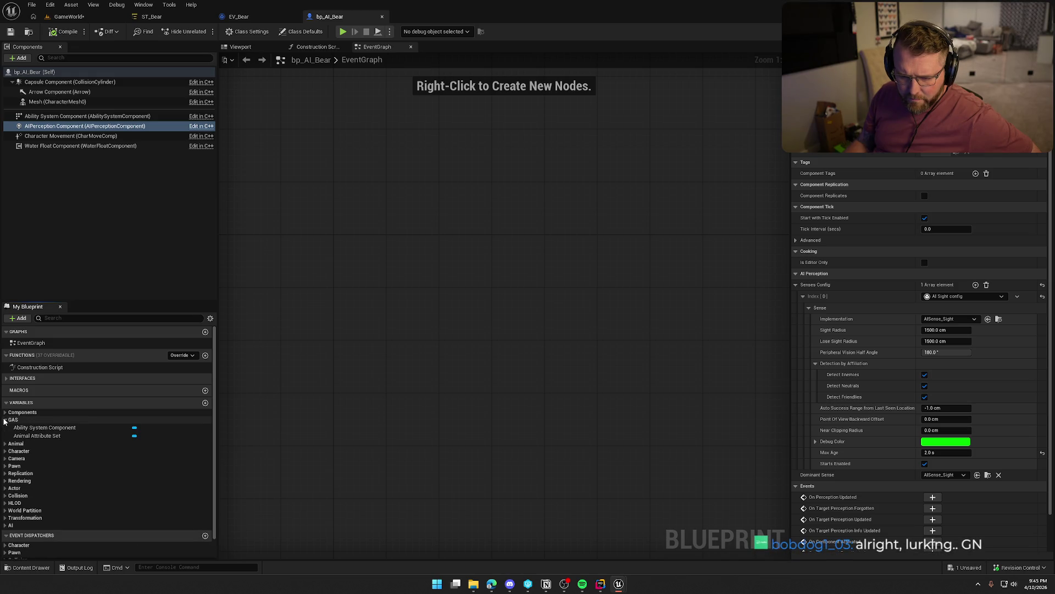
{"action": "left_click", "coordinate": [27, 436]}
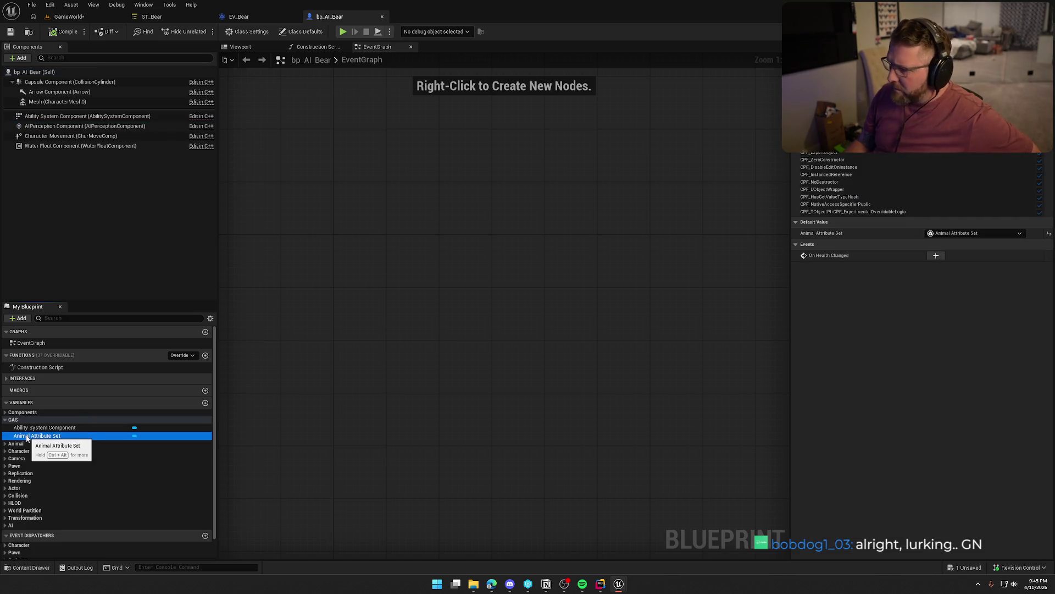
{"action": "left_click", "coordinate": [5, 419]}
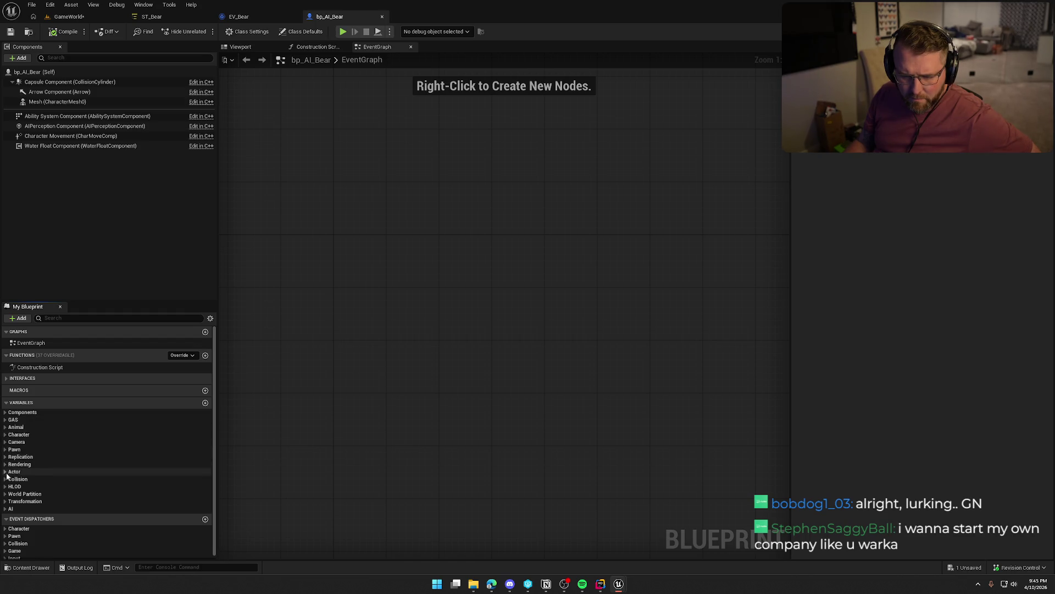
{"action": "left_click", "coordinate": [5, 509]}
{"action": "left_click", "coordinate": [9, 516]}
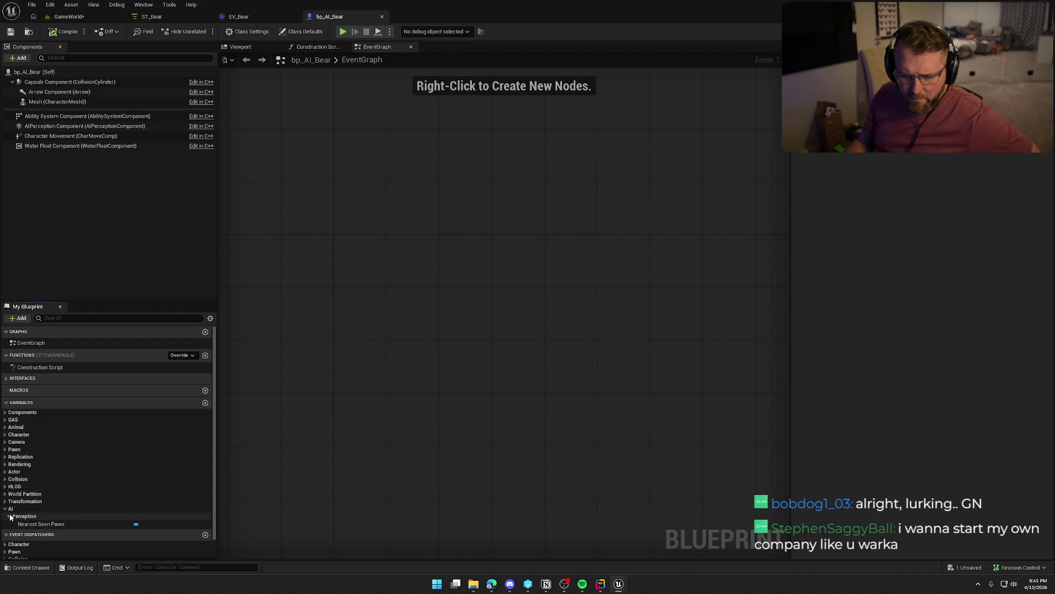
{"action": "left_click", "coordinate": [6, 510]}
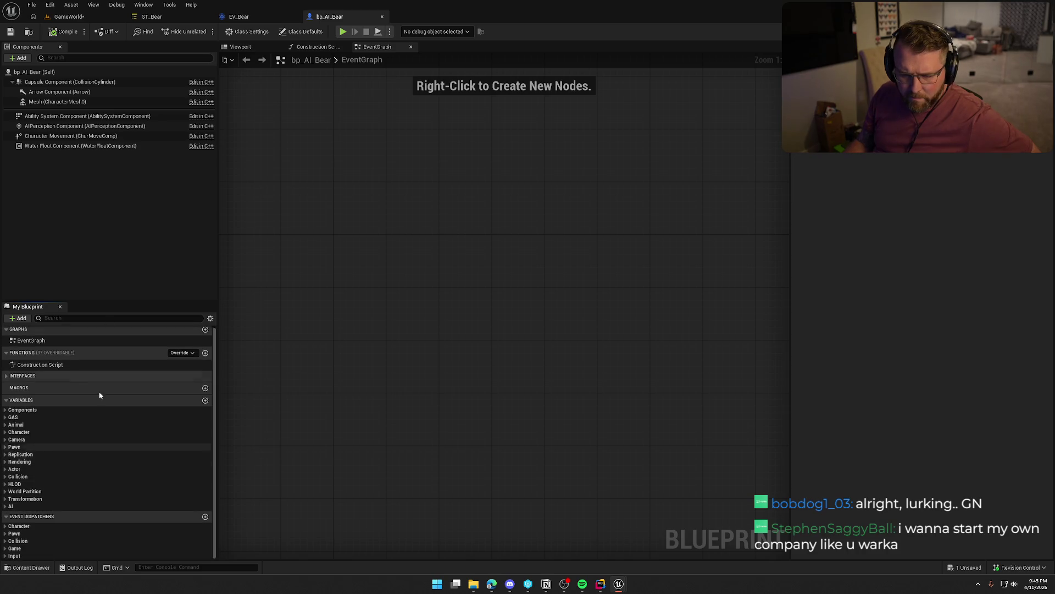
{"action": "left_click", "coordinate": [88, 16]}
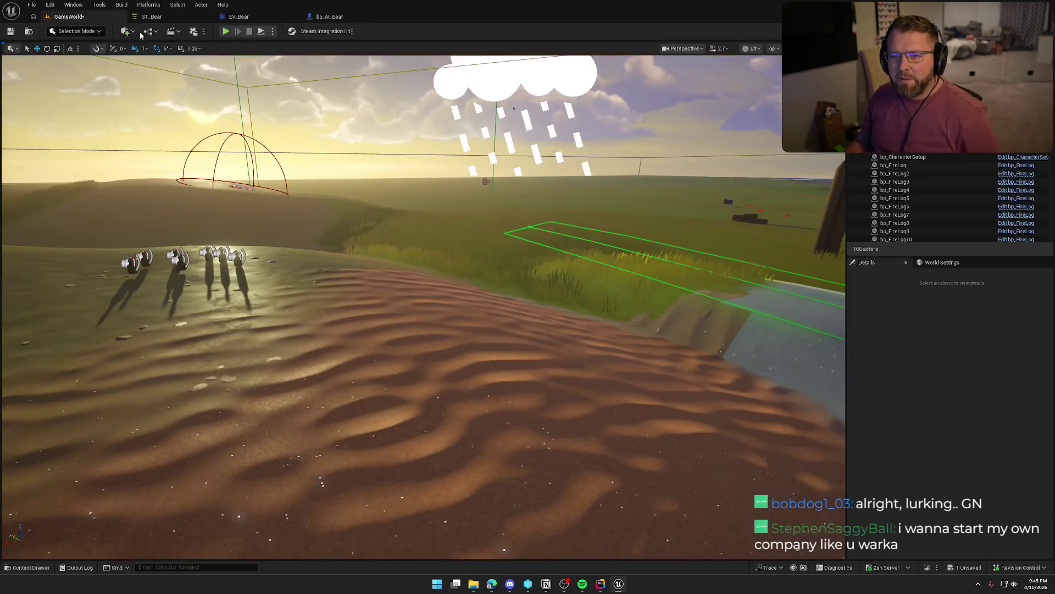
Move the bear onto the grass below the camp (about -1106, 7873), then start a play-test.
{"action": "left_click", "coordinate": [486, 182]}
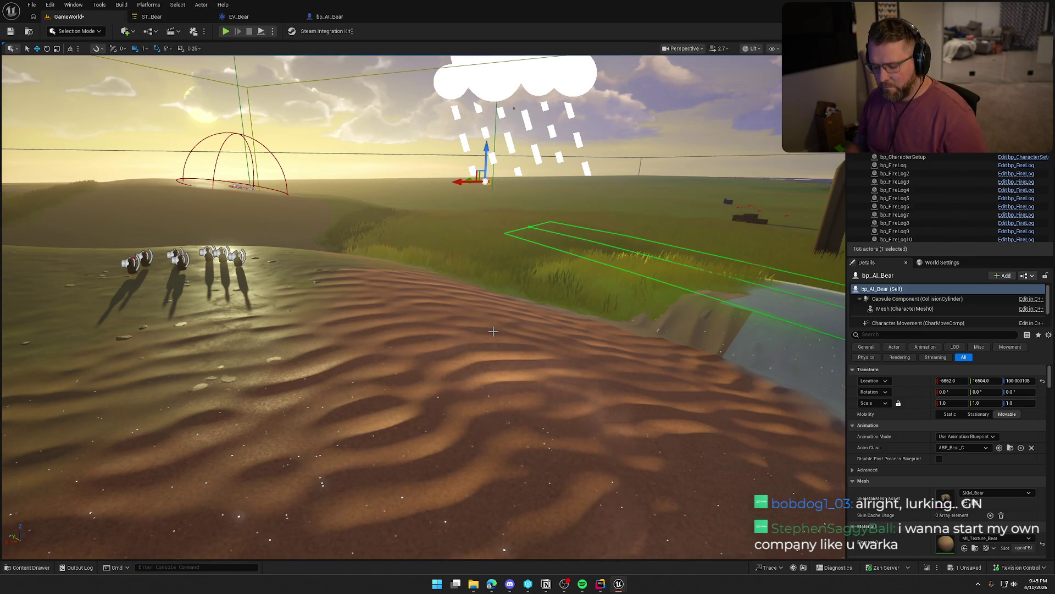
{"action": "key", "text": "f"}
{"action": "left_click_drag", "start_coordinate": [554, 409], "coordinate": [526, 443]}
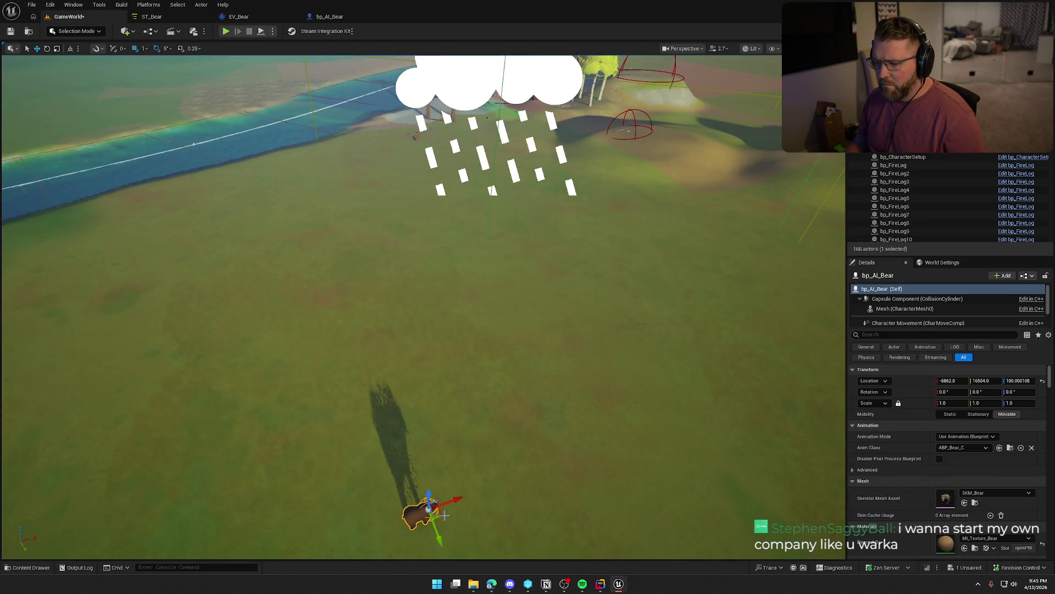
{"action": "left_click_drag", "start_coordinate": [444, 514], "coordinate": [440, 448]}
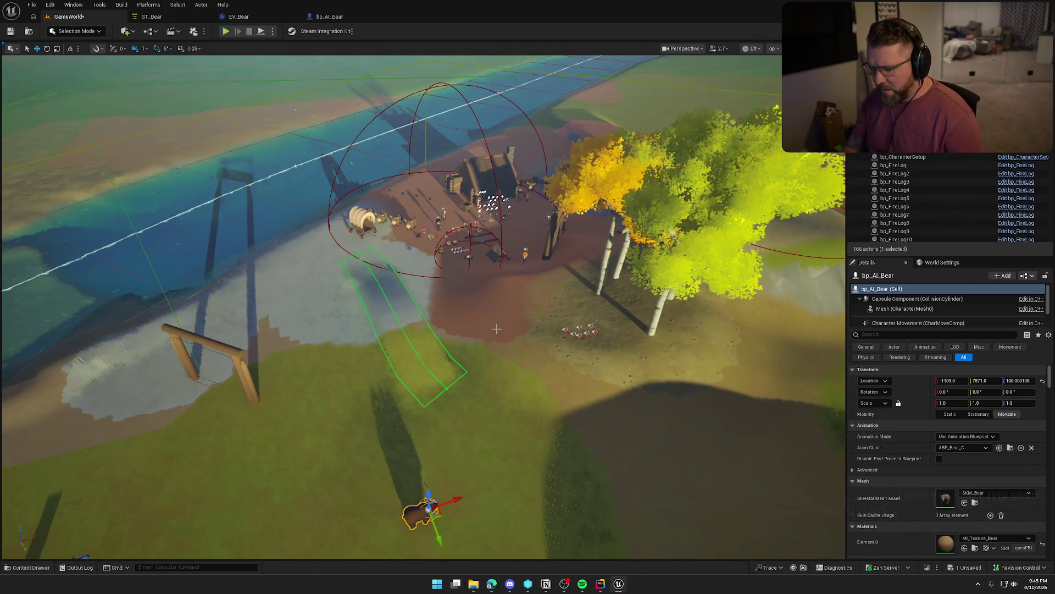
{"action": "key", "text": "Escape"}
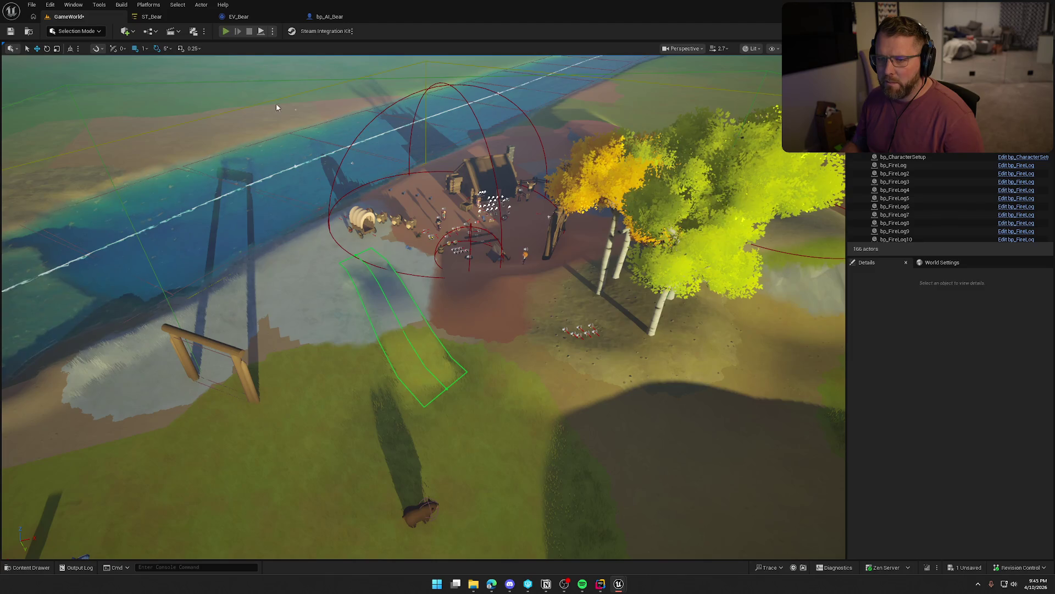
{"action": "key", "text": "alt+p"}
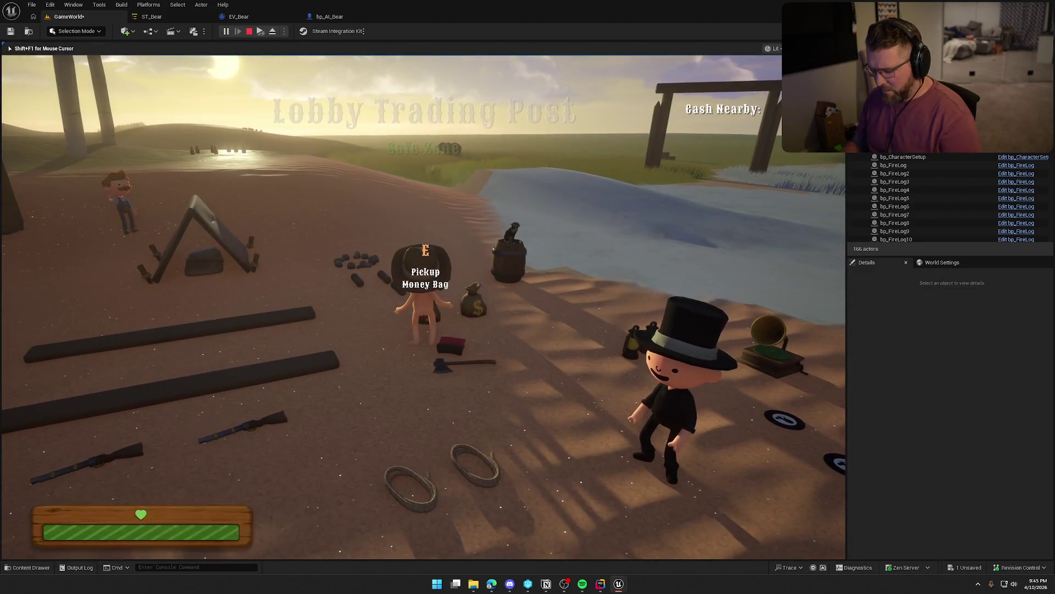
With the gameplay debugger tracking the bear, walk the character around the camp, then end the play-test.
{"action": "key", "text": "apostrophe"}
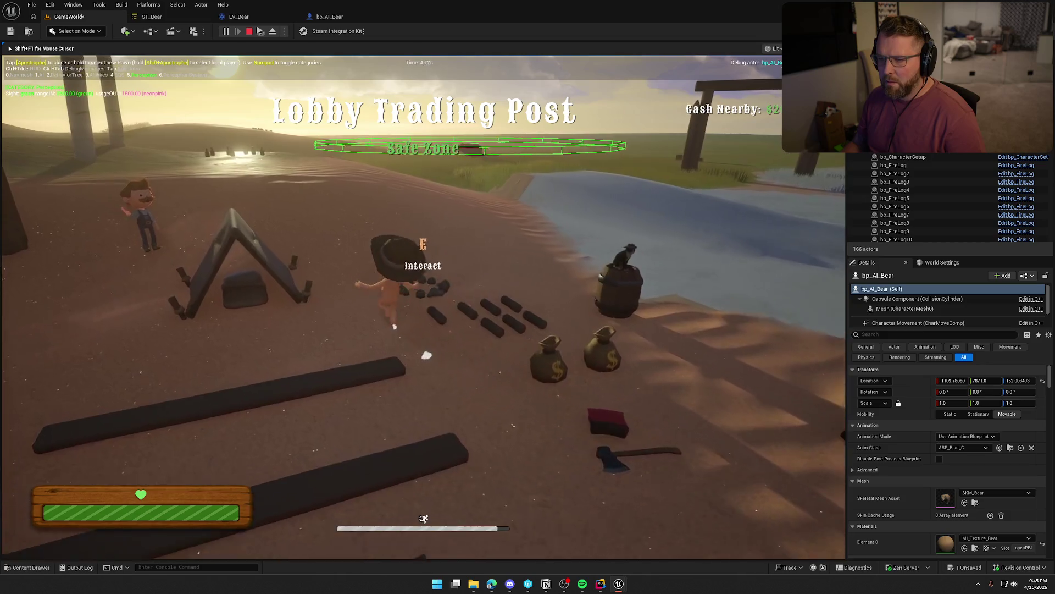
{"action": "key", "text": "shift+w"}
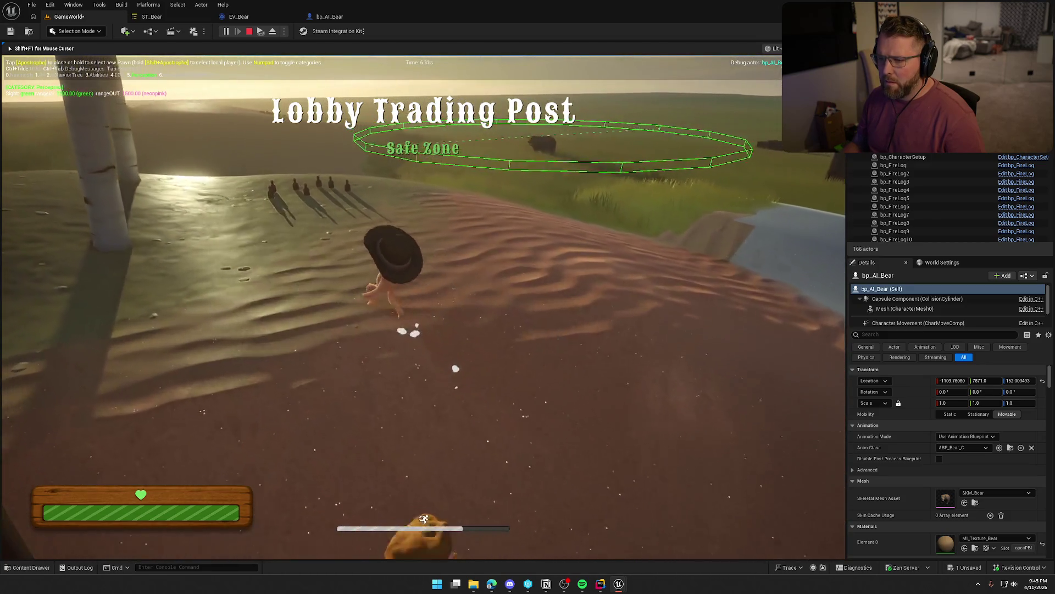
{"action": "key", "text": "w"}
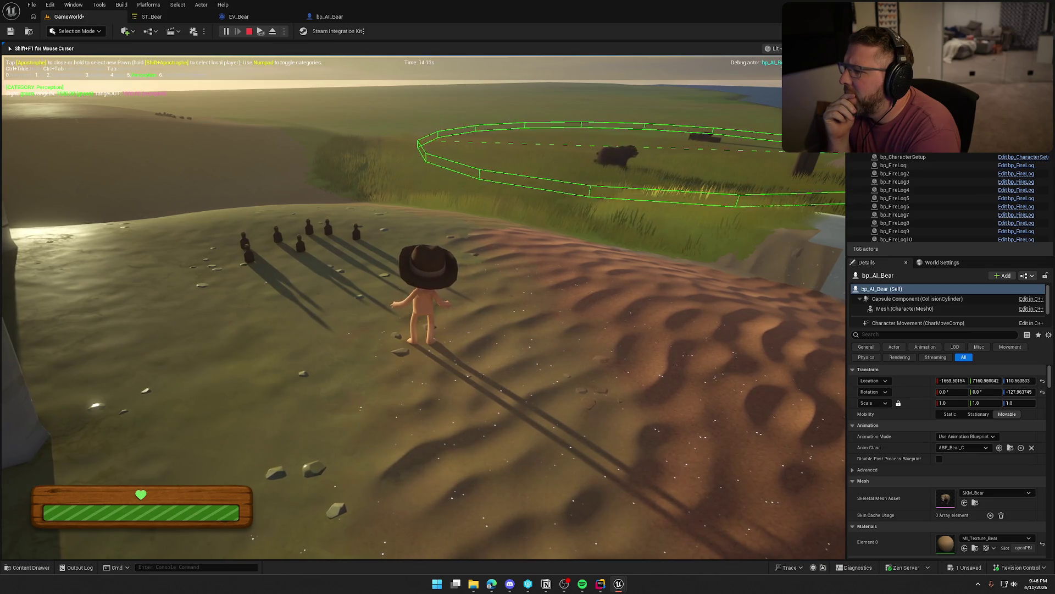
{"action": "mouse_move", "coordinate": [528, 297]}
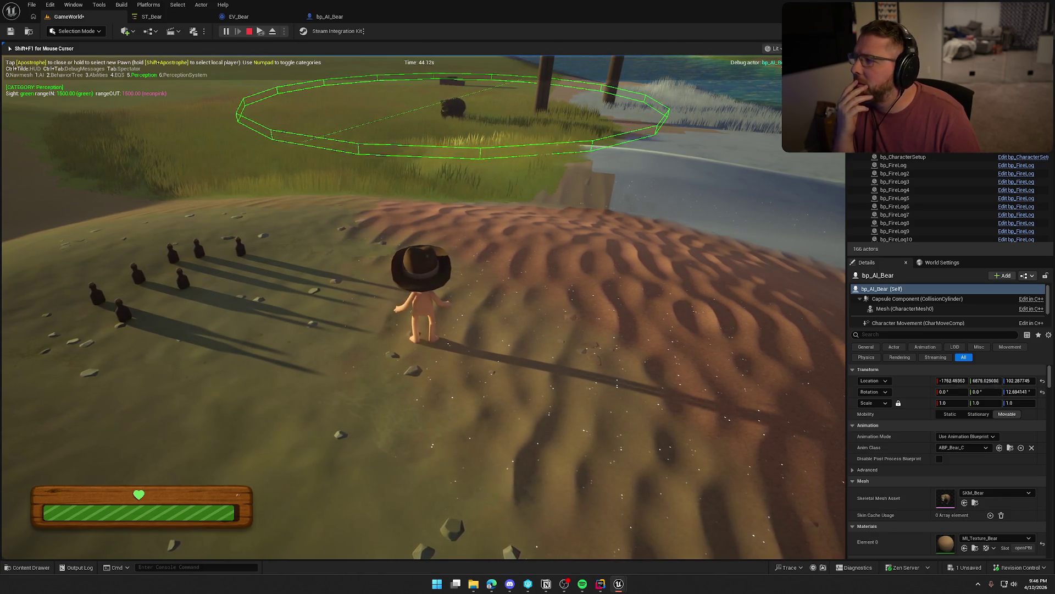
{"action": "key", "text": "a"}
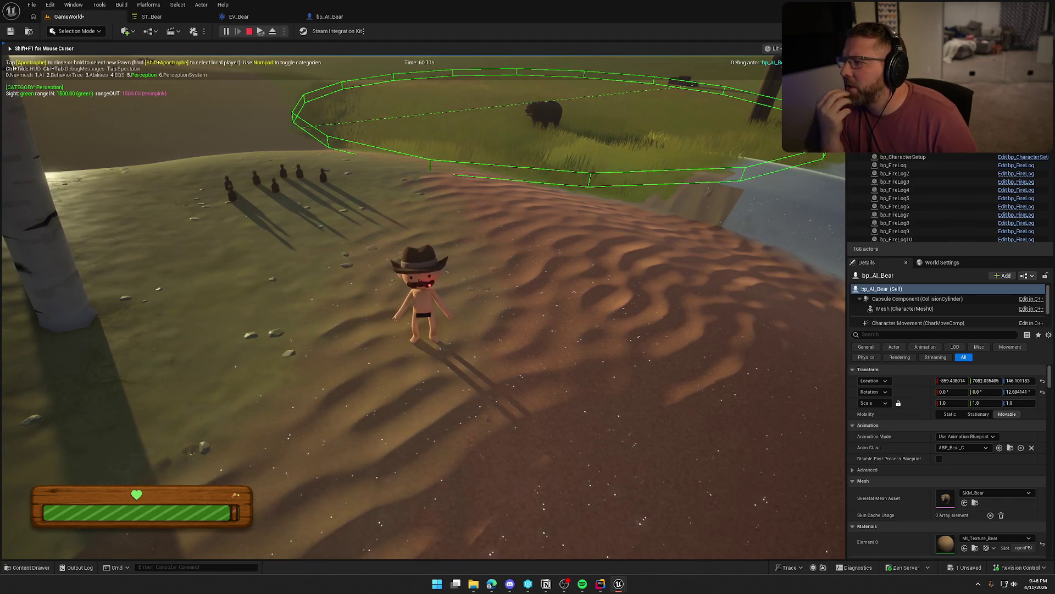
{"action": "key", "text": "w"}
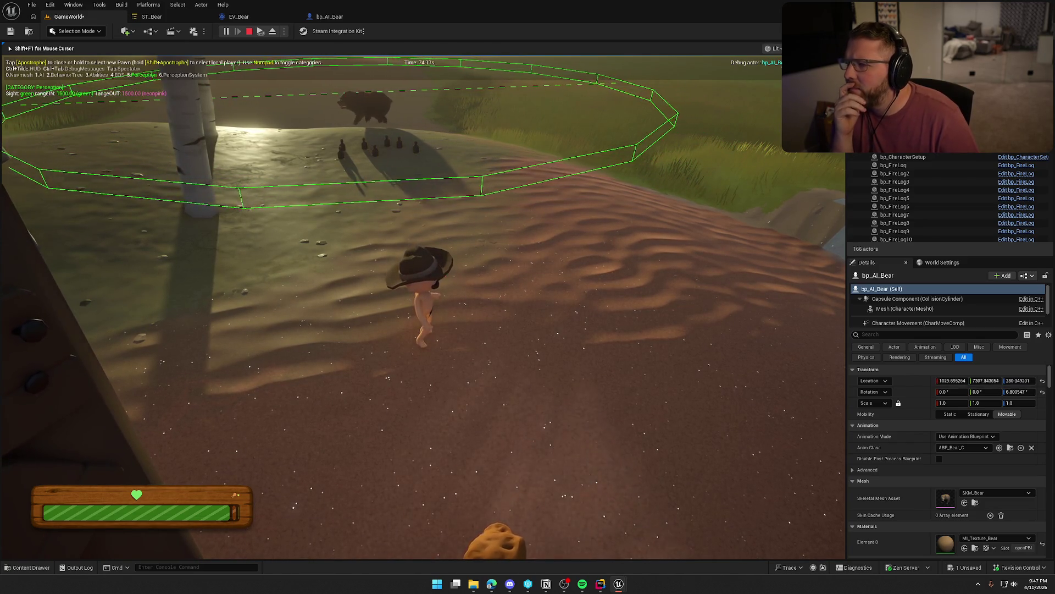
{"action": "key", "text": "F8"}
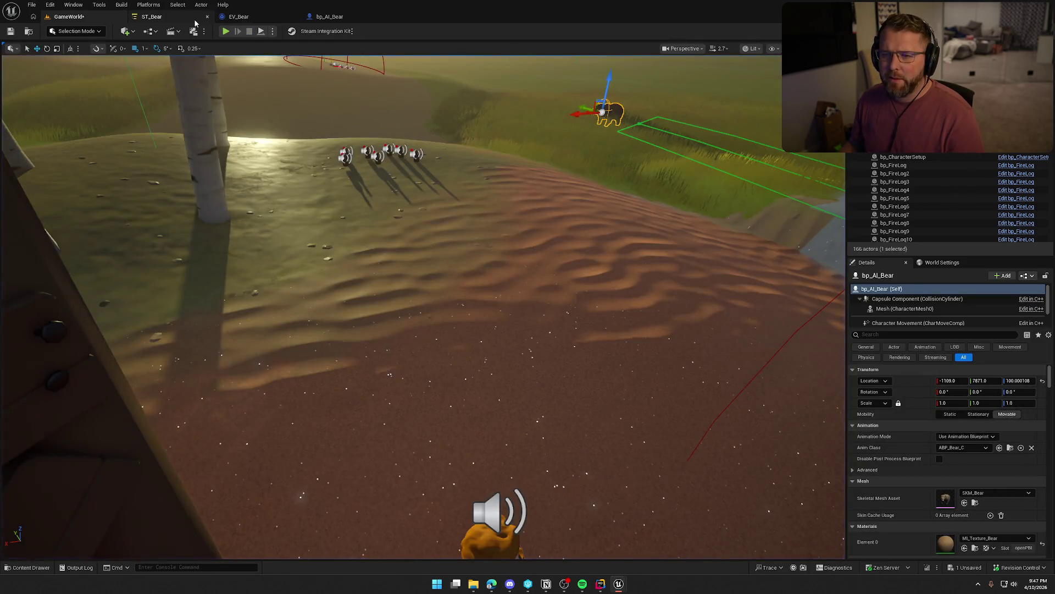
In ST_Bear, expand Aggro and open the Alert state's STT Play Montage task blueprint.
{"action": "left_click", "coordinate": [151, 17]}
{"action": "left_click", "coordinate": [230, 94]}
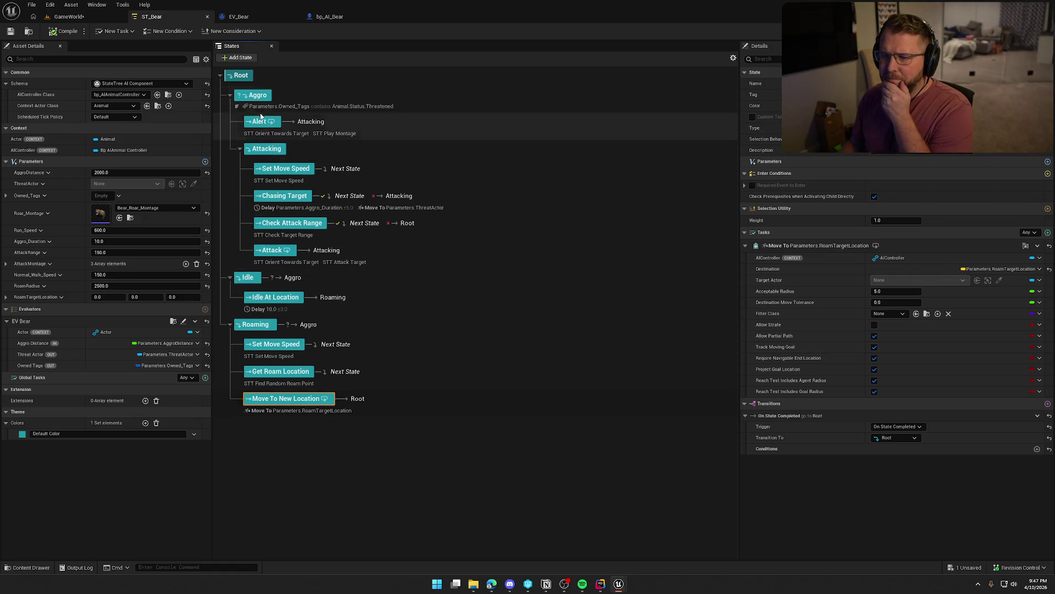
{"action": "left_click", "coordinate": [275, 134]}
{"action": "left_click", "coordinate": [324, 133]}
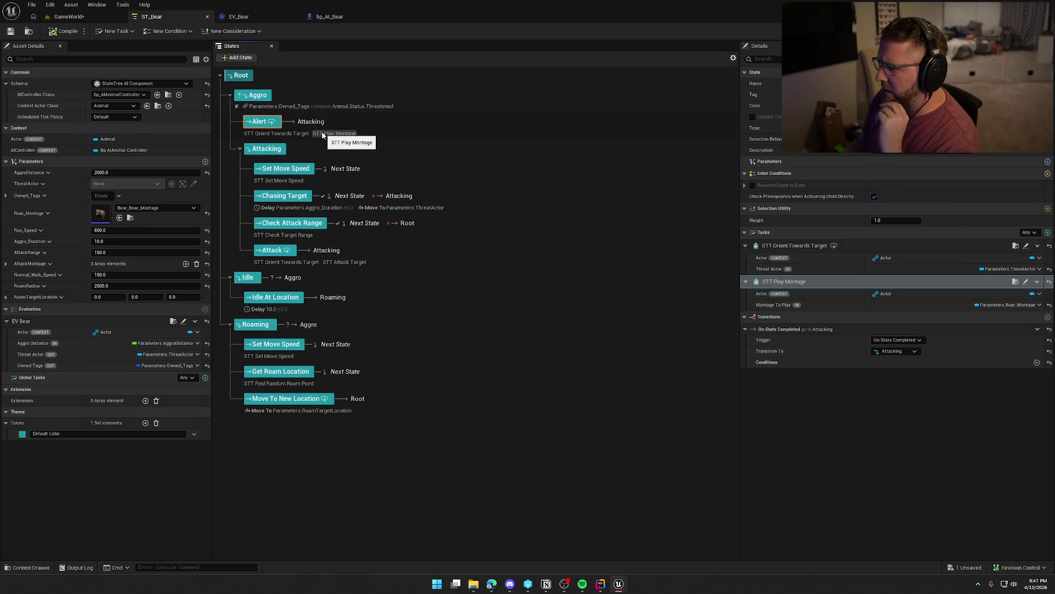
{"action": "left_click", "coordinate": [1027, 282]}
{"action": "mouse_move", "coordinate": [438, 377]}
{"action": "left_mouse_down"}
{"action": "mouse_move", "coordinate": [330, 365]}
{"action": "mouse_move", "coordinate": [551, 362]}
{"action": "left_mouse_up"}
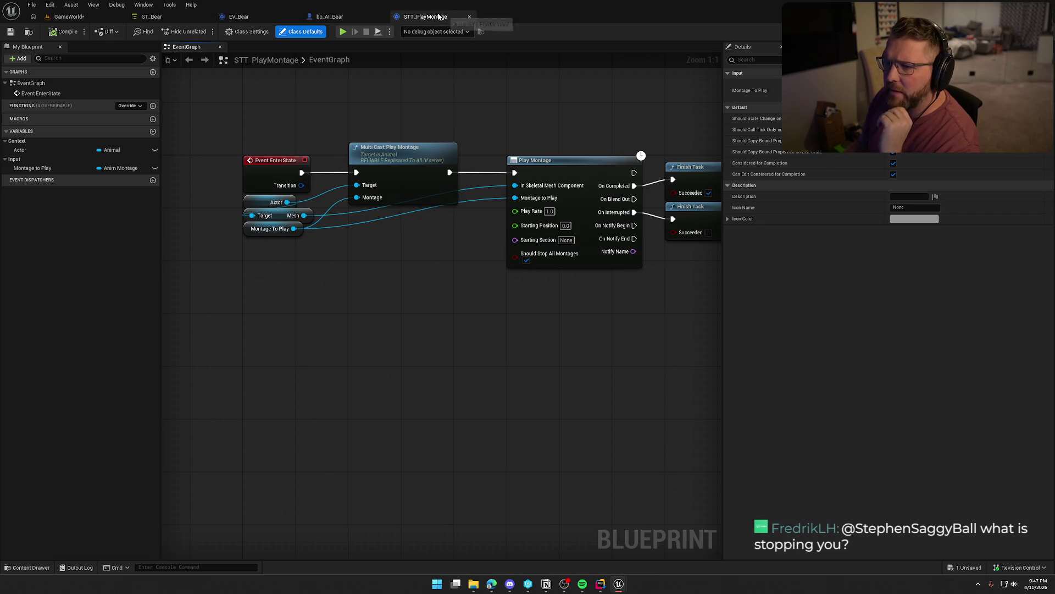
Close the STT_PlayMontage, bp_AI_Bear and EV_Bear editor tabs.
{"action": "left_click", "coordinate": [470, 17]}
{"action": "left_click", "coordinate": [382, 17]}
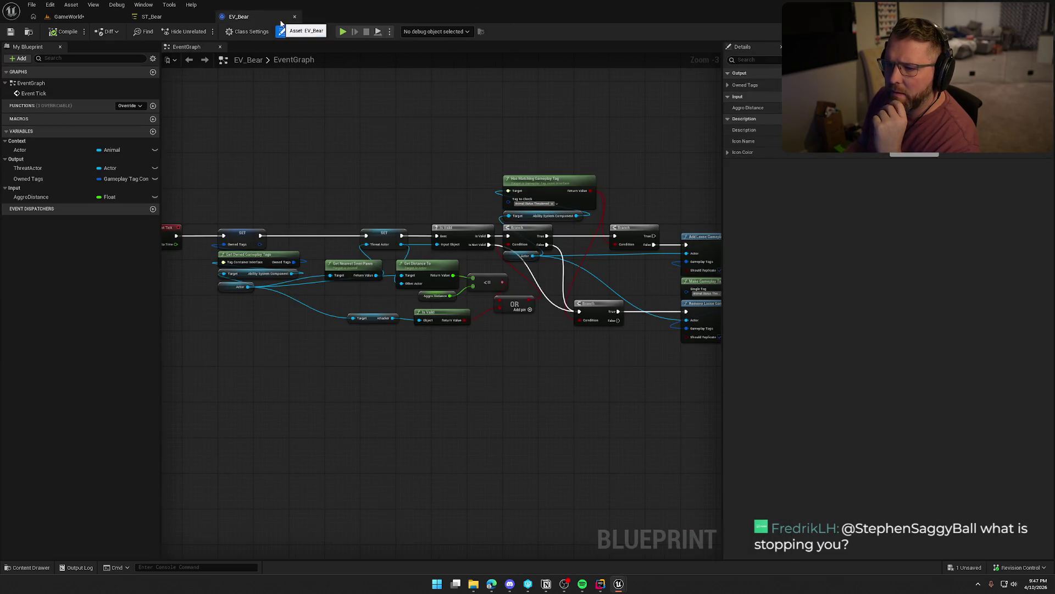
{"action": "left_click", "coordinate": [294, 17]}
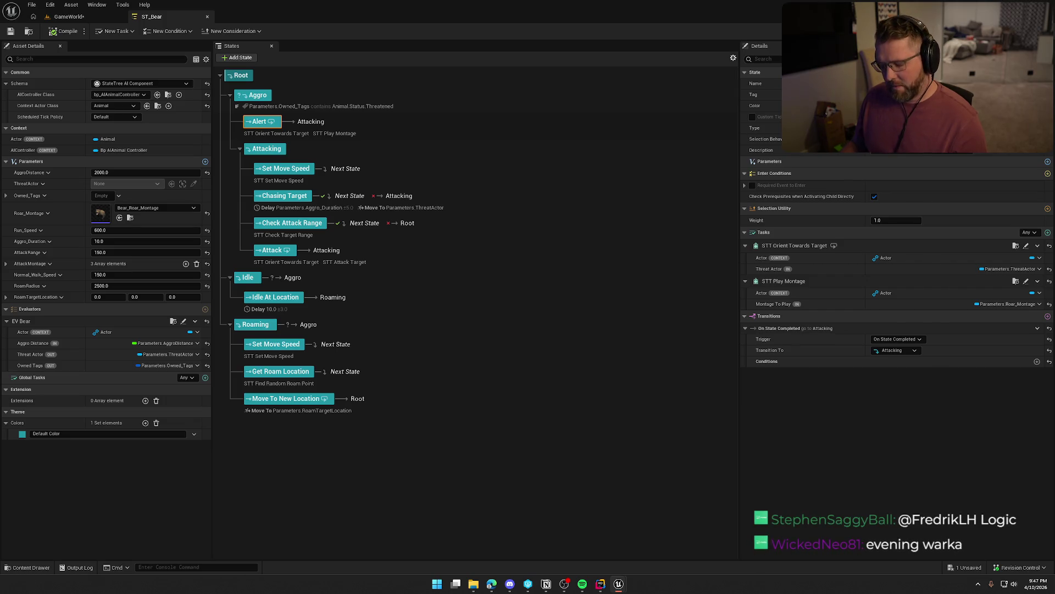
Restore the StuckRoam state and place it as a sibling next to Roaming.
{"action": "key", "text": "ctrl+z"}
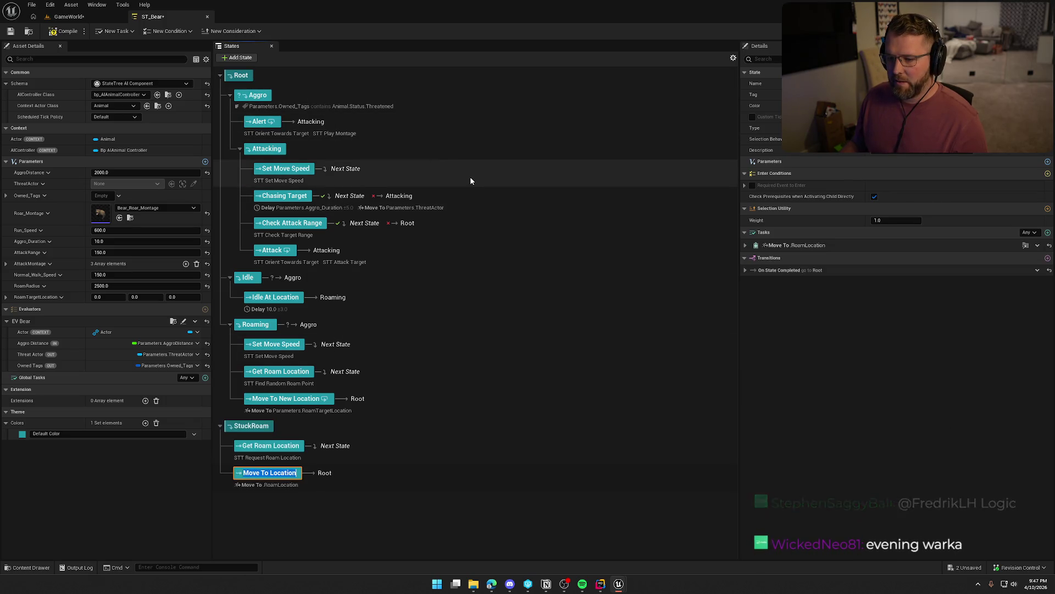
{"action": "left_click", "coordinate": [412, 516]}
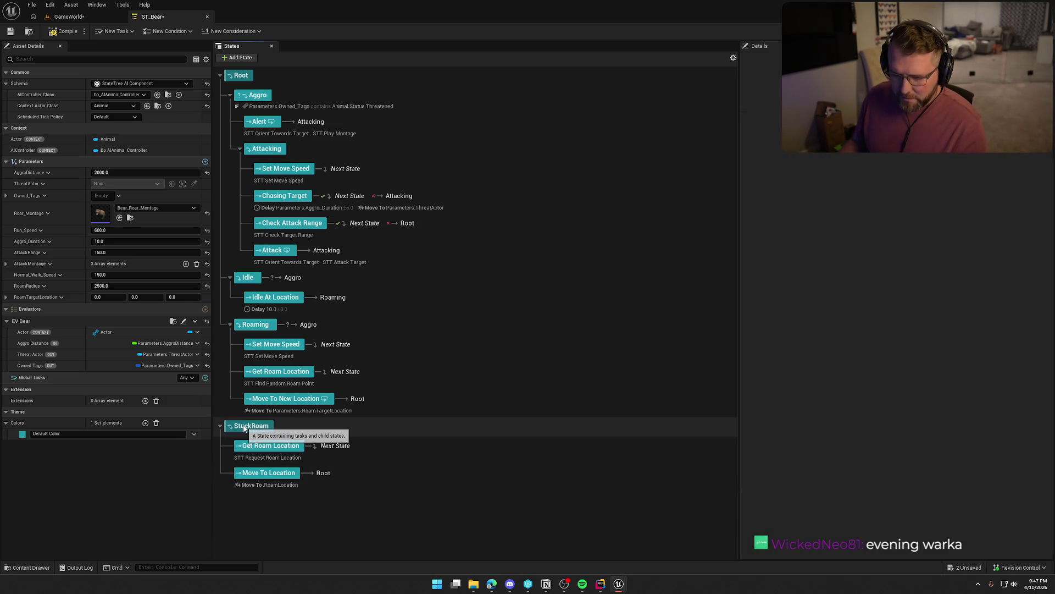
{"action": "mouse_move", "coordinate": [244, 429]}
{"action": "left_mouse_down"}
{"action": "mouse_move", "coordinate": [244, 83]}
{"action": "mouse_move", "coordinate": [258, 487]}
{"action": "left_mouse_up"}
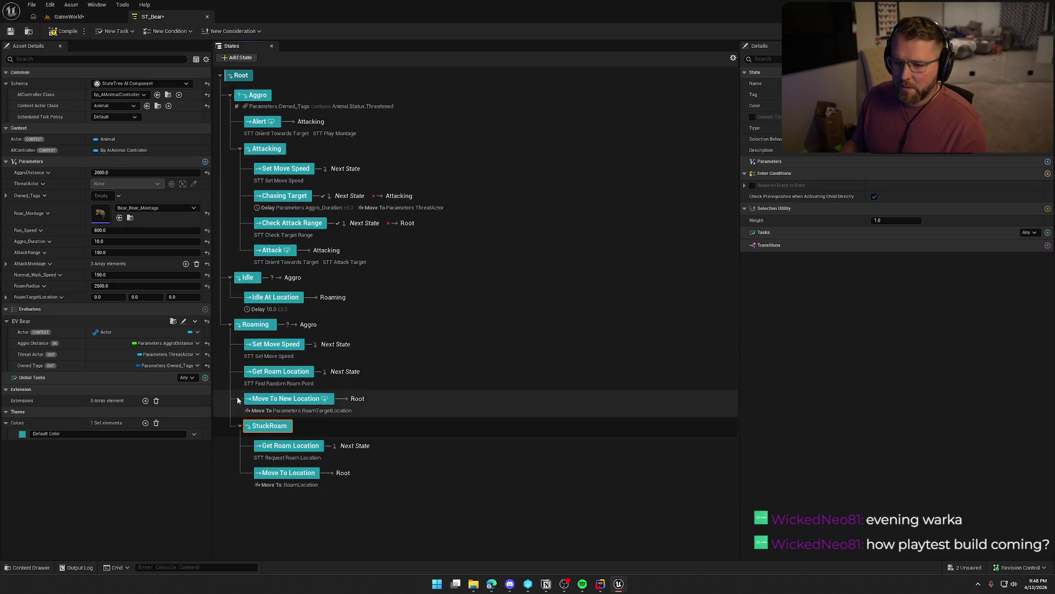
{"action": "left_click", "coordinate": [230, 325]}
{"action": "left_click", "coordinate": [230, 325]}
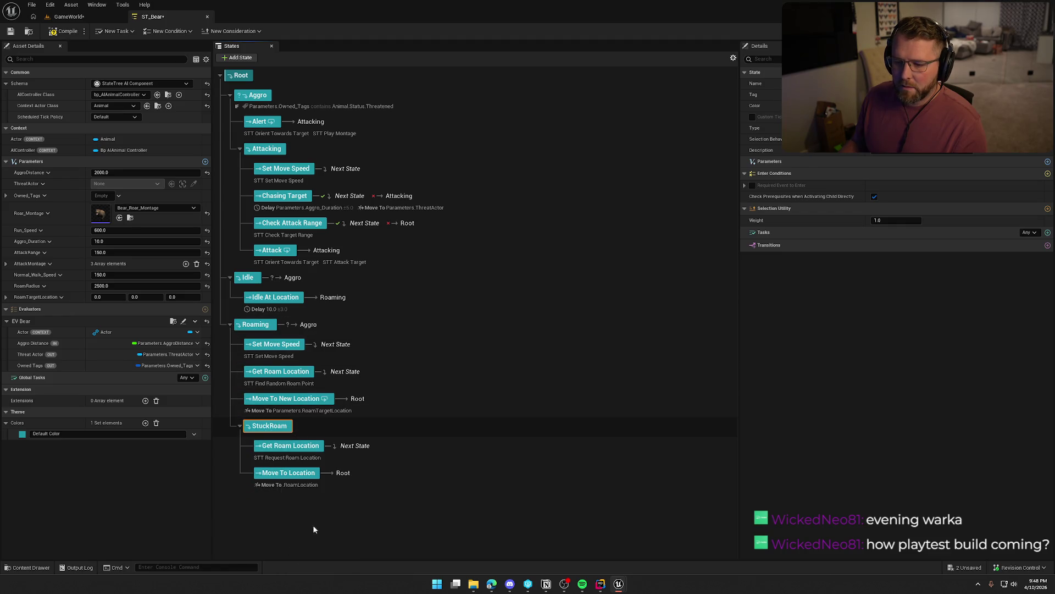
{"action": "mouse_move", "coordinate": [332, 513]}
{"action": "left_mouse_down"}
{"action": "mouse_move", "coordinate": [250, 304]}
{"action": "mouse_move", "coordinate": [248, 327]}
{"action": "left_mouse_up"}
Collapse all states, drag StuckRoam below Roaming, then re-expand every state.
{"action": "left_click", "coordinate": [230, 399]}
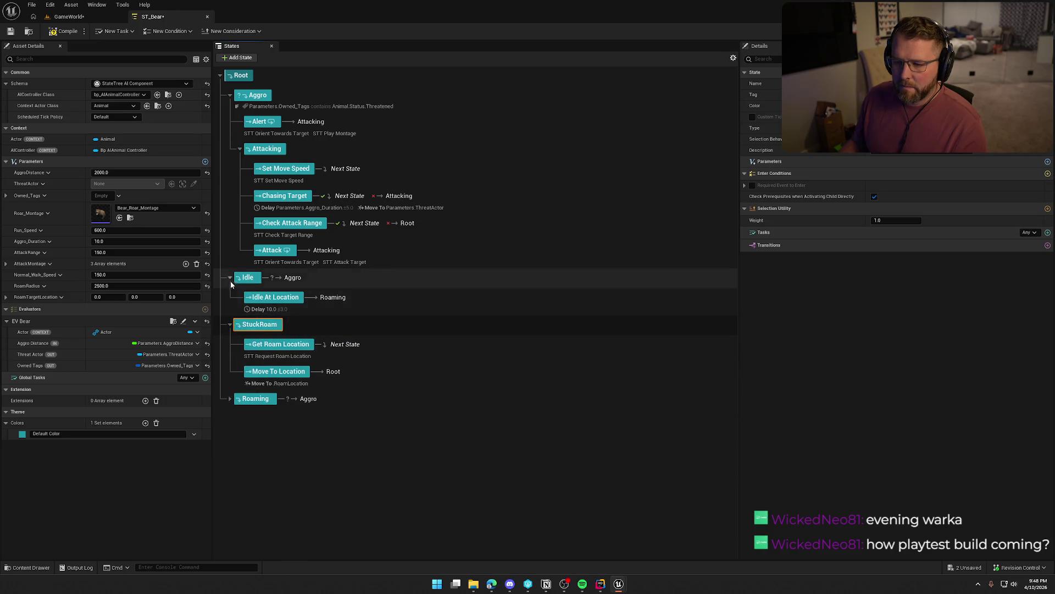
{"action": "left_click", "coordinate": [230, 278]}
{"action": "left_click", "coordinate": [239, 149]}
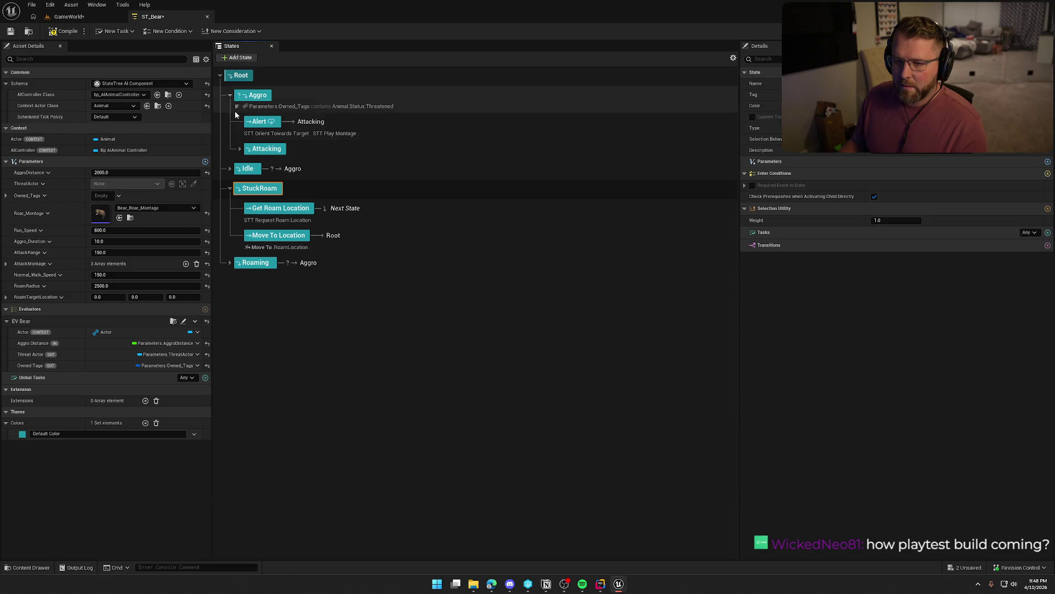
{"action": "left_click", "coordinate": [230, 95]}
{"action": "left_click", "coordinate": [230, 141]}
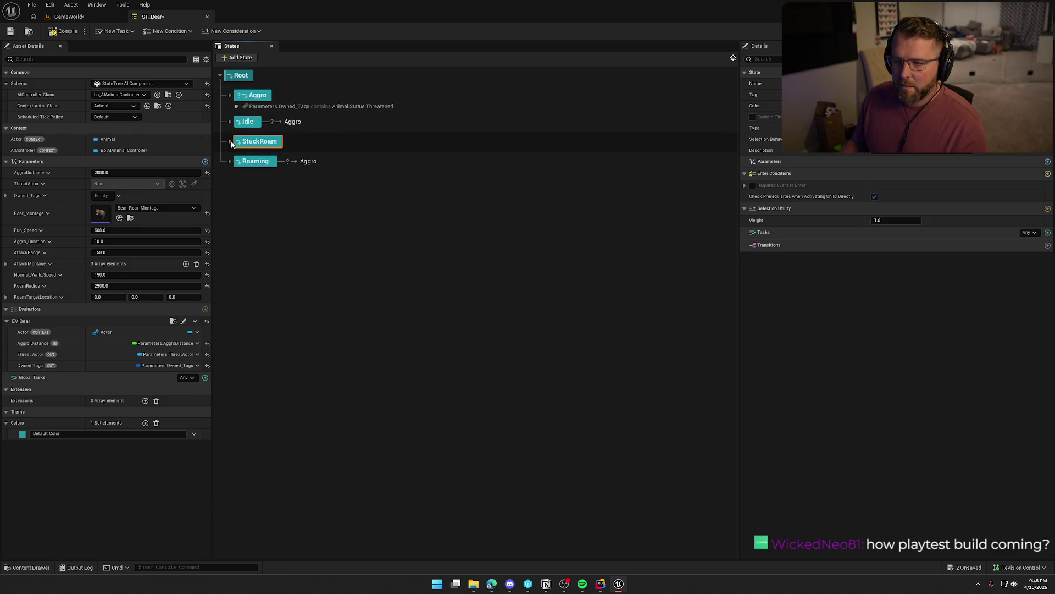
{"action": "left_click_drag", "start_coordinate": [256, 142], "coordinate": [252, 168]}
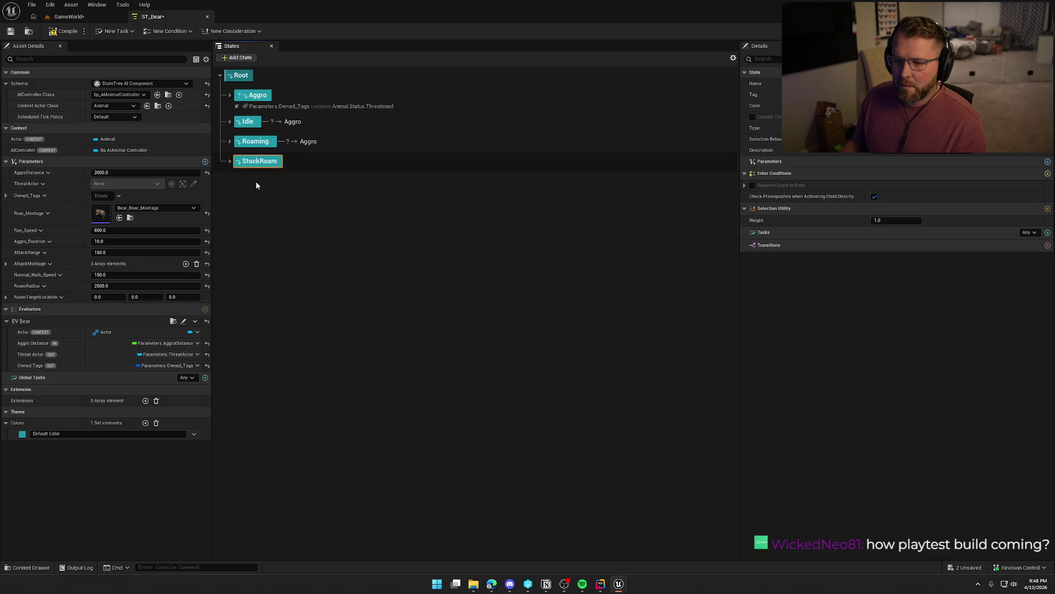
{"action": "left_click", "coordinate": [229, 161]}
{"action": "left_click", "coordinate": [230, 141]}
{"action": "left_click", "coordinate": [230, 121]}
{"action": "left_click", "coordinate": [230, 95]}
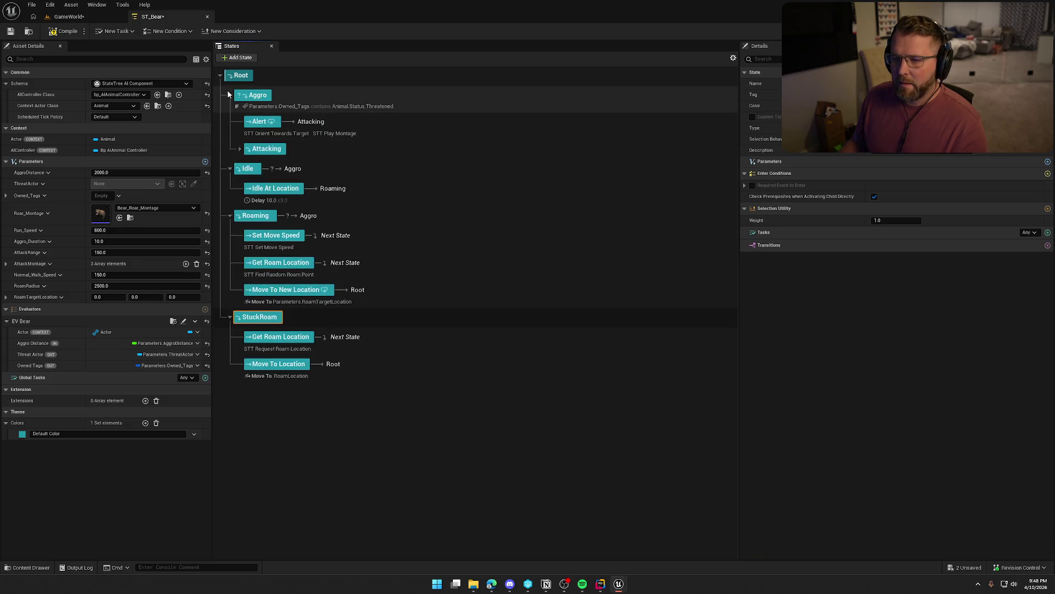
{"action": "left_click", "coordinate": [240, 149]}
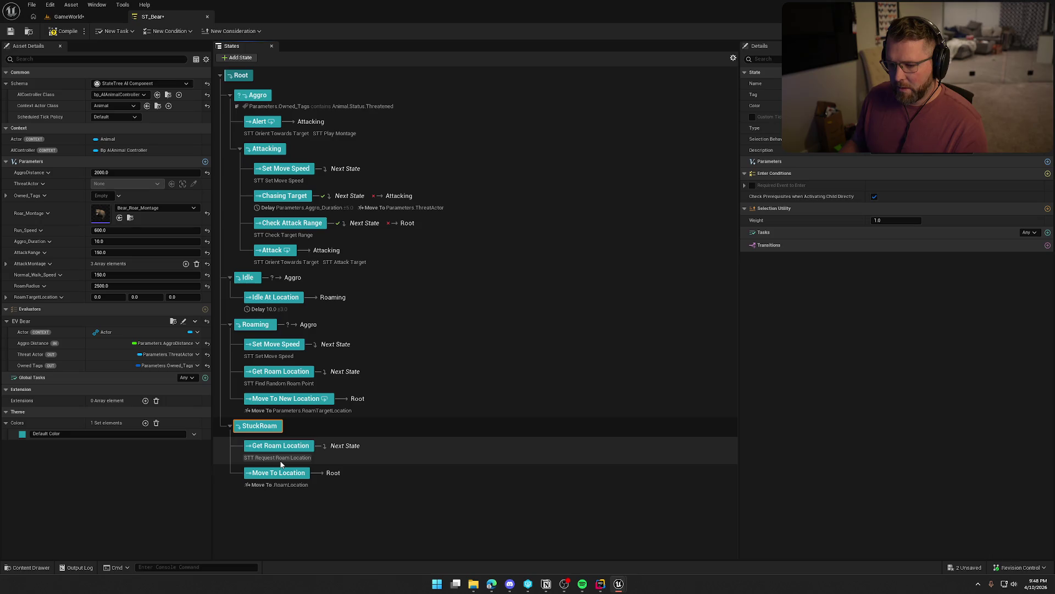
Remove the Request Roam Location task and extra Root transition from StuckRoam's Get Roam Location state.
{"action": "left_click", "coordinate": [281, 460]}
{"action": "left_click", "coordinate": [1040, 246]}
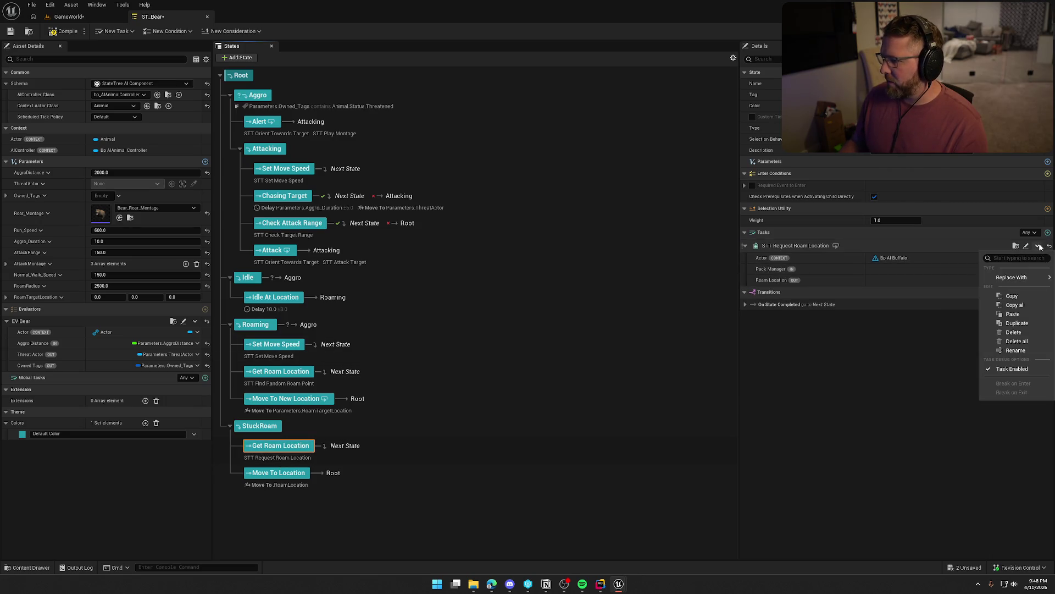
{"action": "left_click", "coordinate": [1013, 332]}
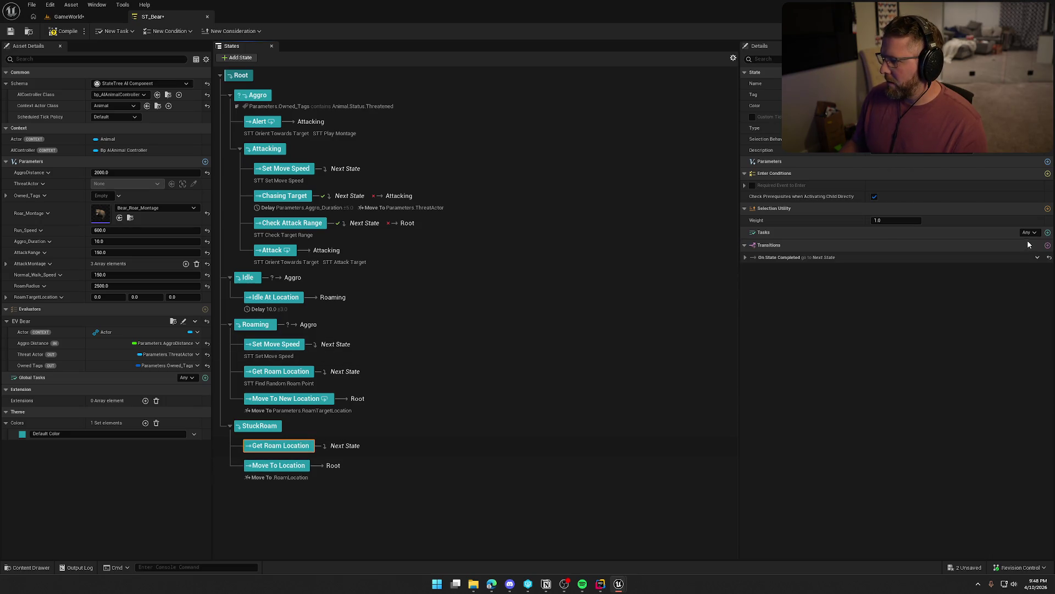
{"action": "left_click", "coordinate": [1048, 245]}
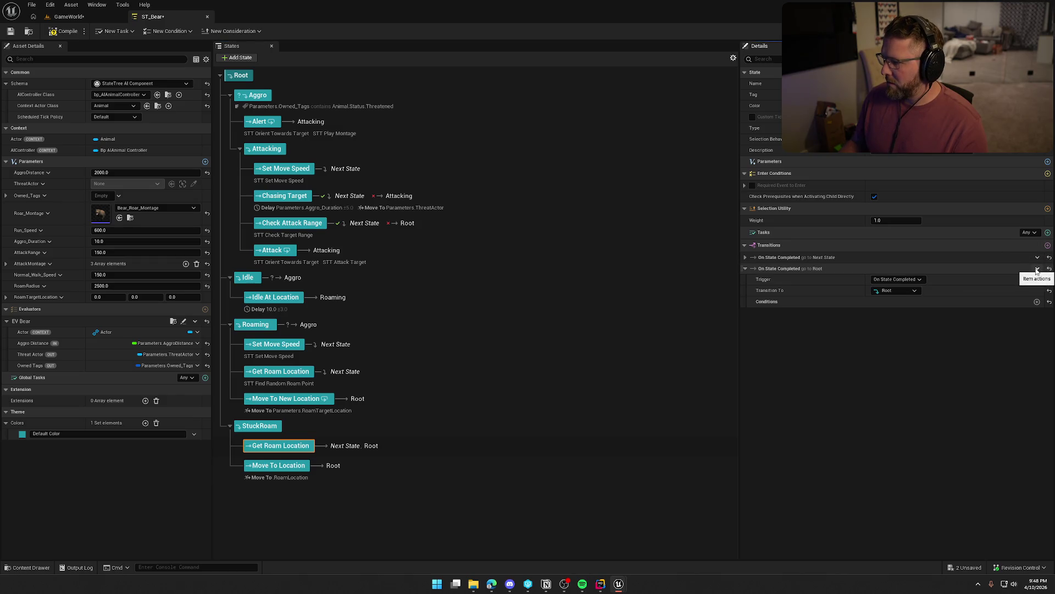
{"action": "left_click", "coordinate": [1037, 269]}
{"action": "left_click", "coordinate": [989, 330]}
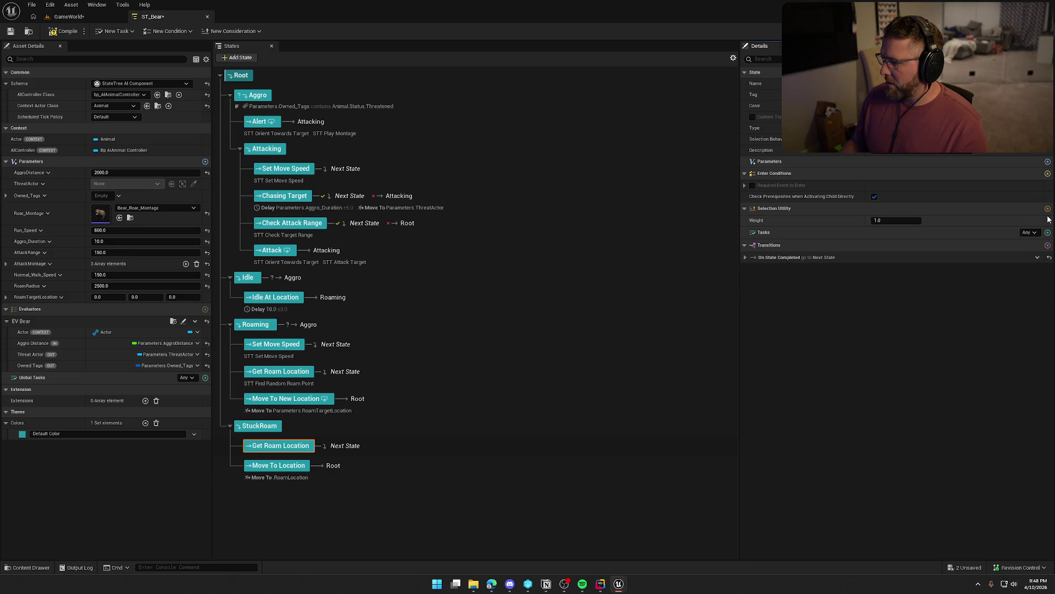
{"action": "left_click", "coordinate": [1047, 233]}
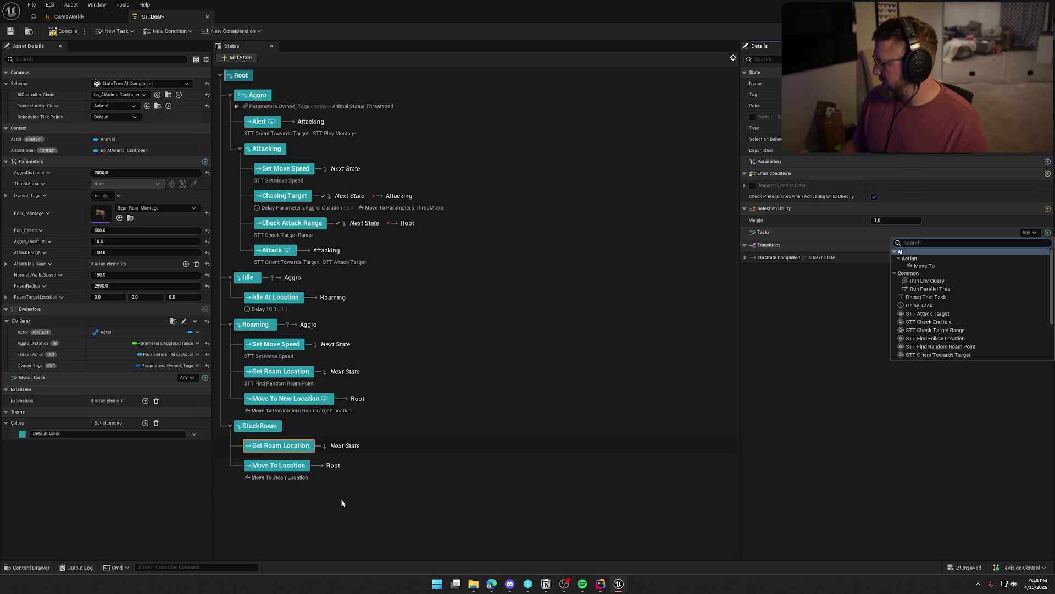
{"action": "left_click", "coordinate": [324, 504]}
Delete StuckRoam's Get Roam Location and Move To Location child states.
{"action": "left_click", "coordinate": [280, 466]}
{"action": "left_click", "coordinate": [292, 448], "text": "ctrl"}
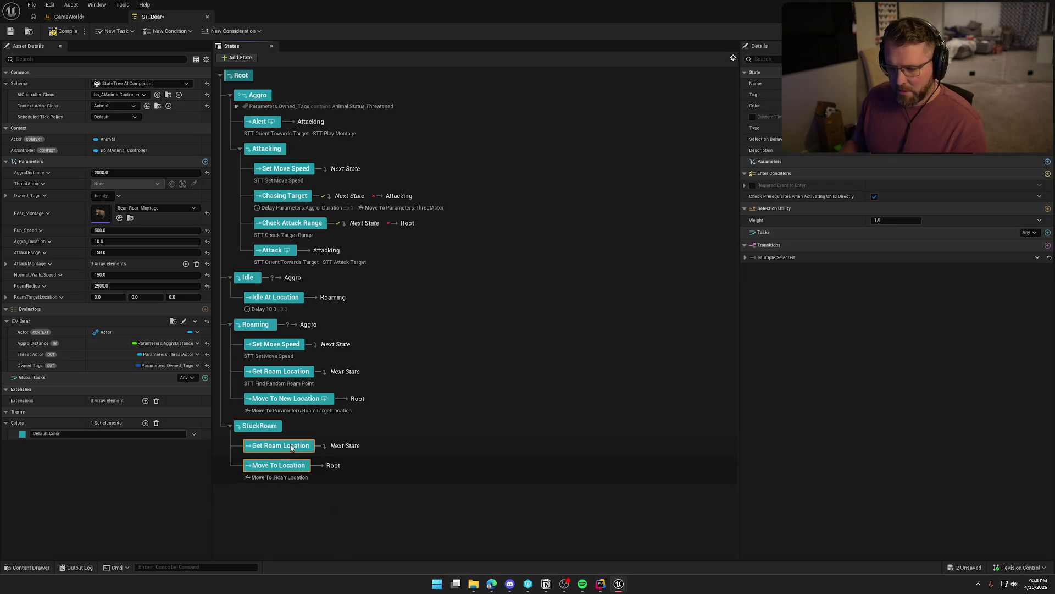
{"action": "key", "text": "Delete"}
Copy Roaming's Get Roam Location and Move To New Location states under StuckRoam, then compile.
{"action": "left_click", "coordinate": [280, 371]}
{"action": "left_click", "coordinate": [280, 401], "text": "ctrl"}
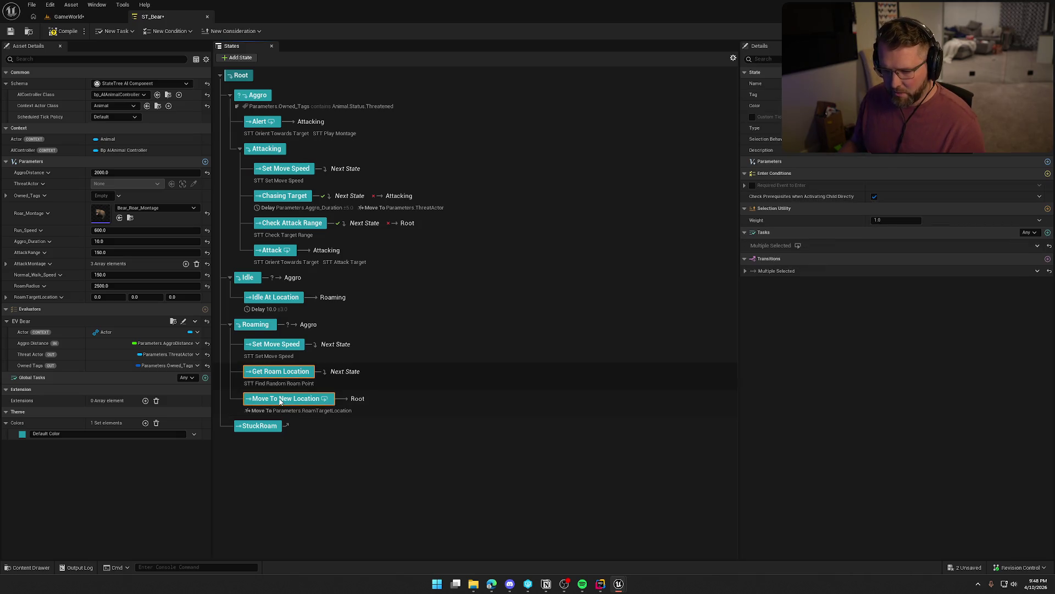
{"action": "left_click", "coordinate": [258, 426]}
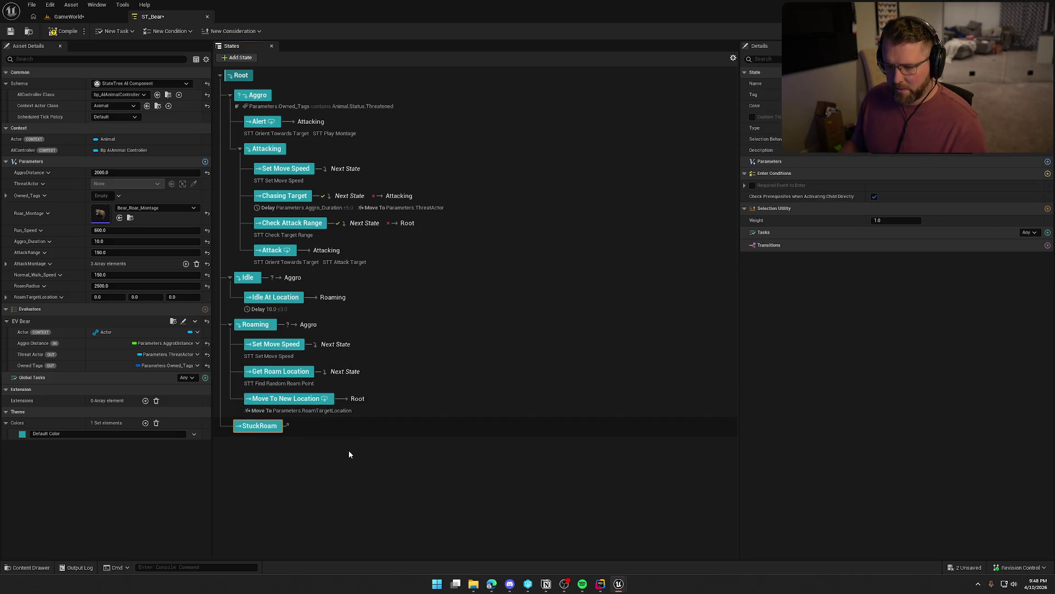
{"action": "key", "text": "ctrl+v"}
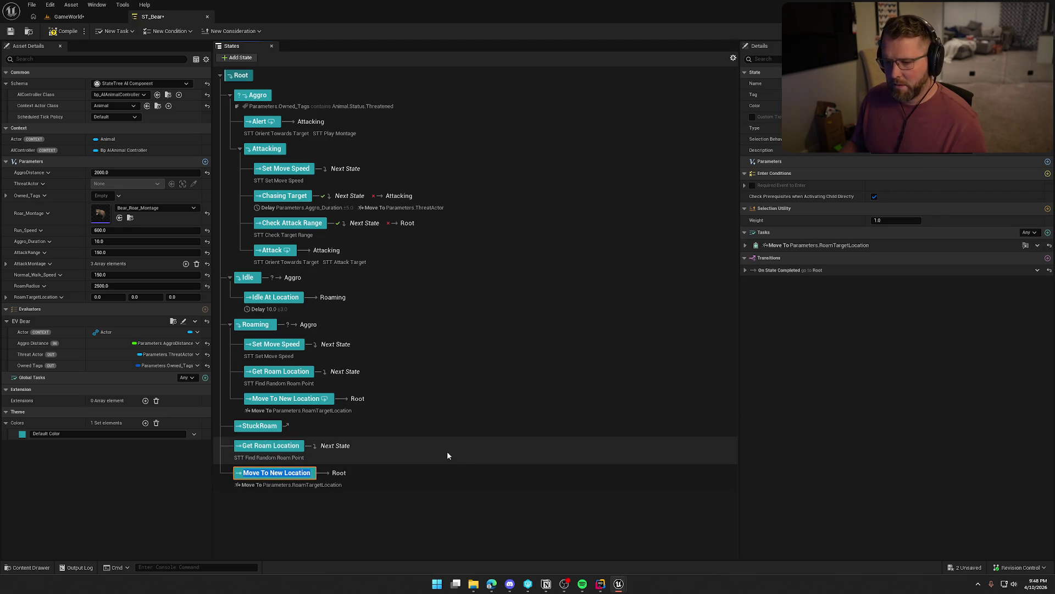
{"action": "left_click_drag", "start_coordinate": [267, 451], "coordinate": [269, 430]}
{"action": "mouse_move", "coordinate": [275, 472]}
{"action": "left_mouse_down"}
{"action": "mouse_move", "coordinate": [267, 428]}
{"action": "mouse_move", "coordinate": [286, 487]}
{"action": "left_mouse_up"}
{"action": "left_click", "coordinate": [377, 456]}
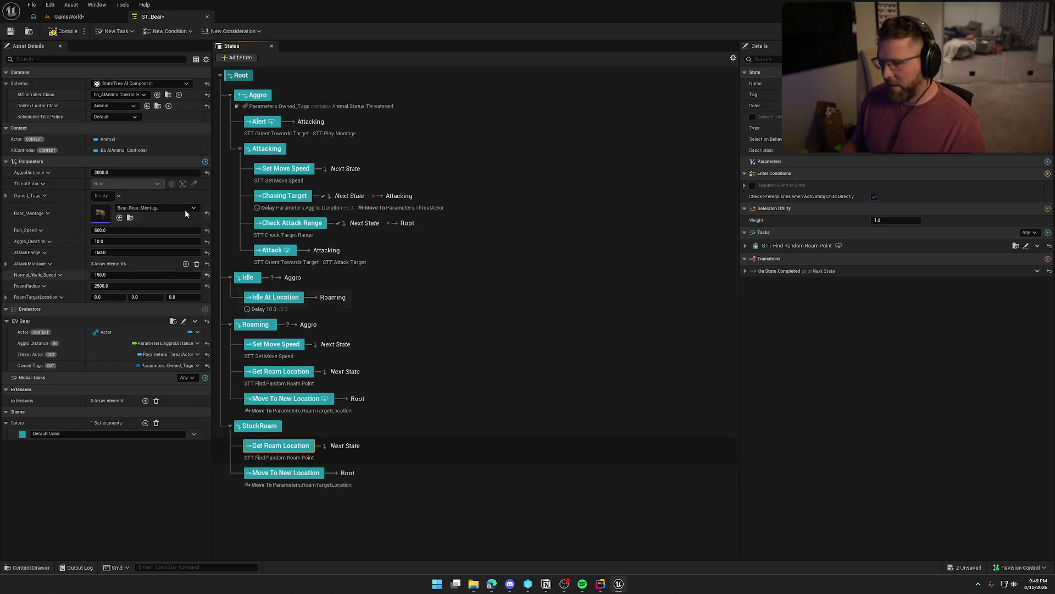
{"action": "left_click", "coordinate": [51, 33]}
{"action": "left_click", "coordinate": [10, 31]}
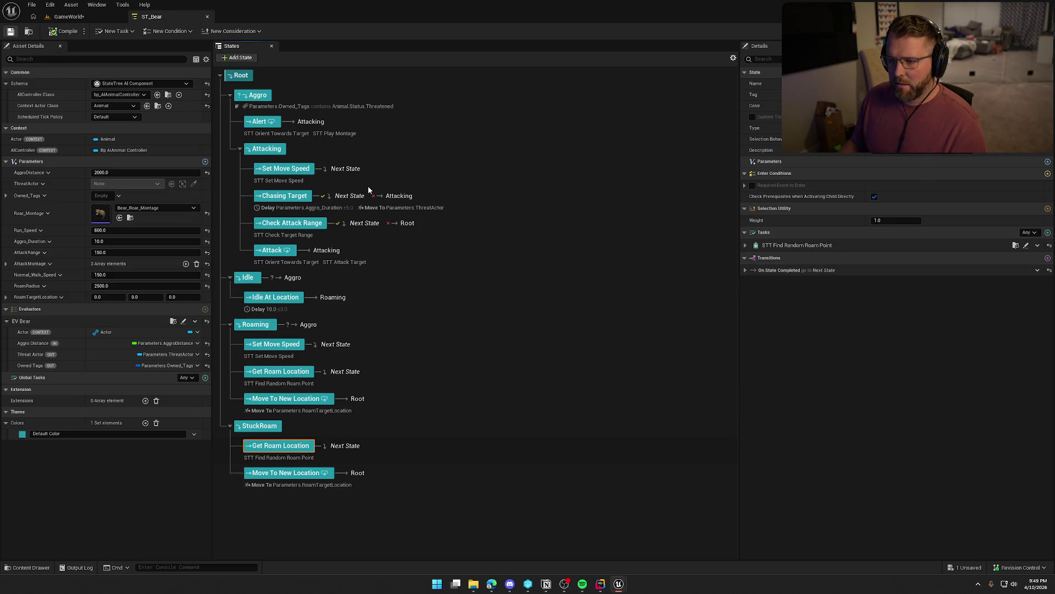
Set Chasing Target's On State Failed transition to go to StuckRoam.
{"action": "left_click", "coordinate": [395, 197]}
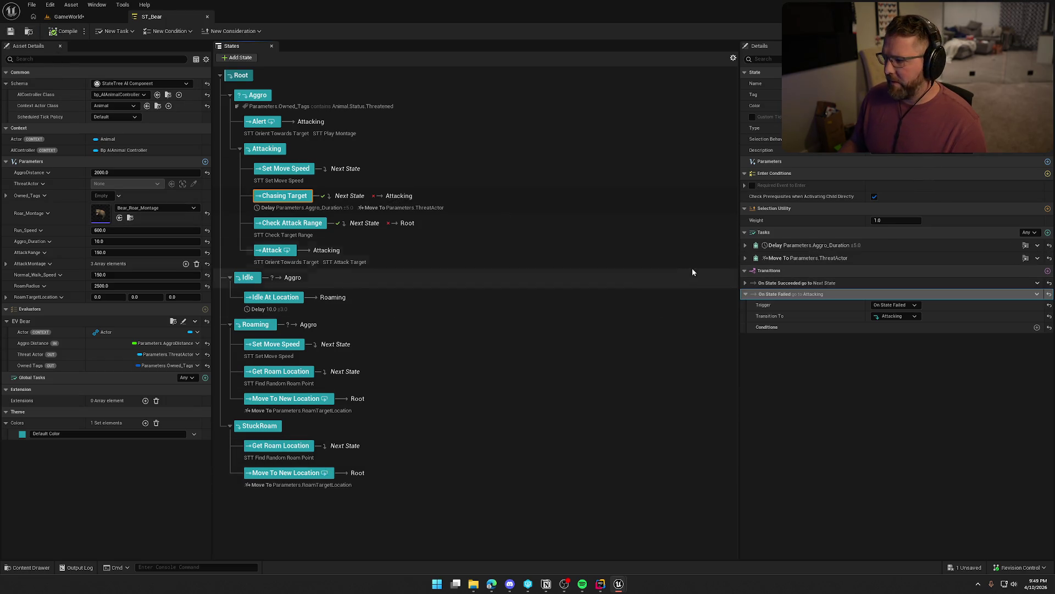
{"action": "left_click", "coordinate": [903, 318]}
{"action": "scroll", "coordinate": [904, 462], "scroll_direction": "down", "scroll_amount": 1}
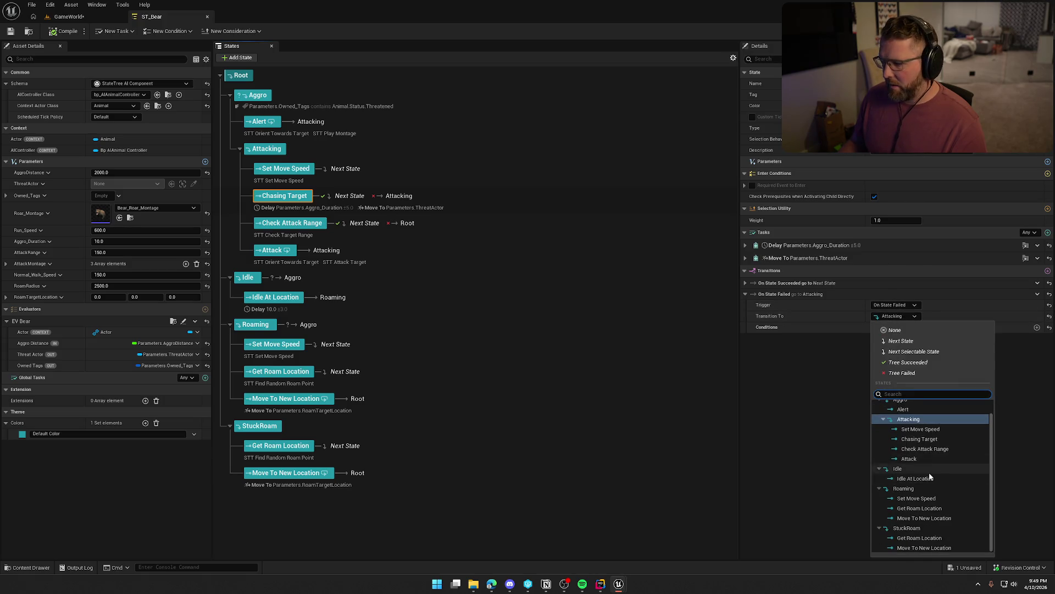
{"action": "left_click", "coordinate": [931, 529]}
{"action": "left_click", "coordinate": [932, 535]}
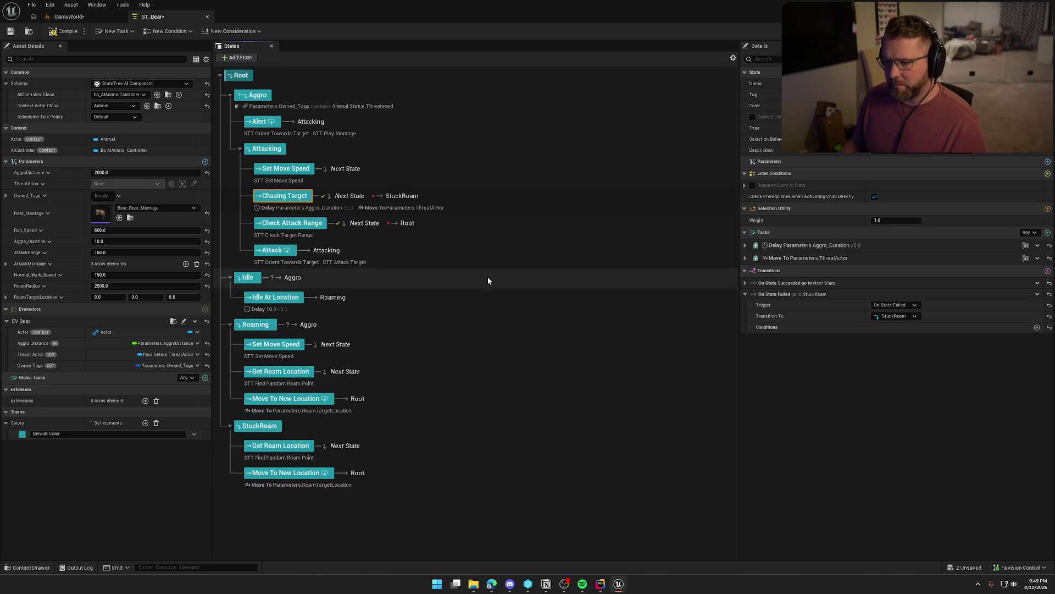
Set Check Attack Range's On State Failed transition to go to StuckRoam.
{"action": "left_click", "coordinate": [410, 225]}
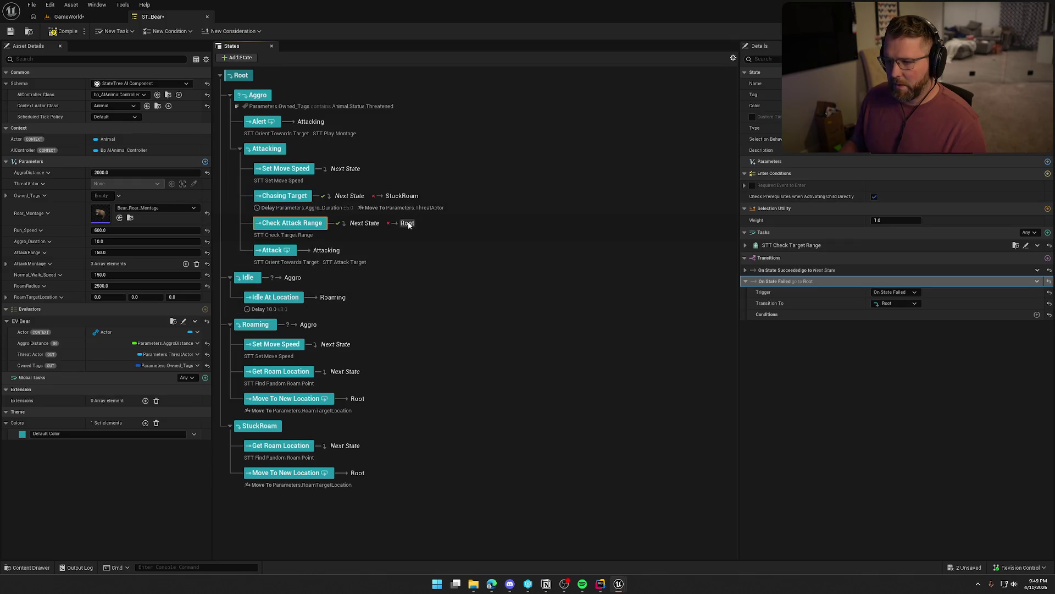
{"action": "left_click", "coordinate": [905, 304]}
{"action": "scroll", "coordinate": [935, 520], "scroll_direction": "down", "scroll_amount": 1}
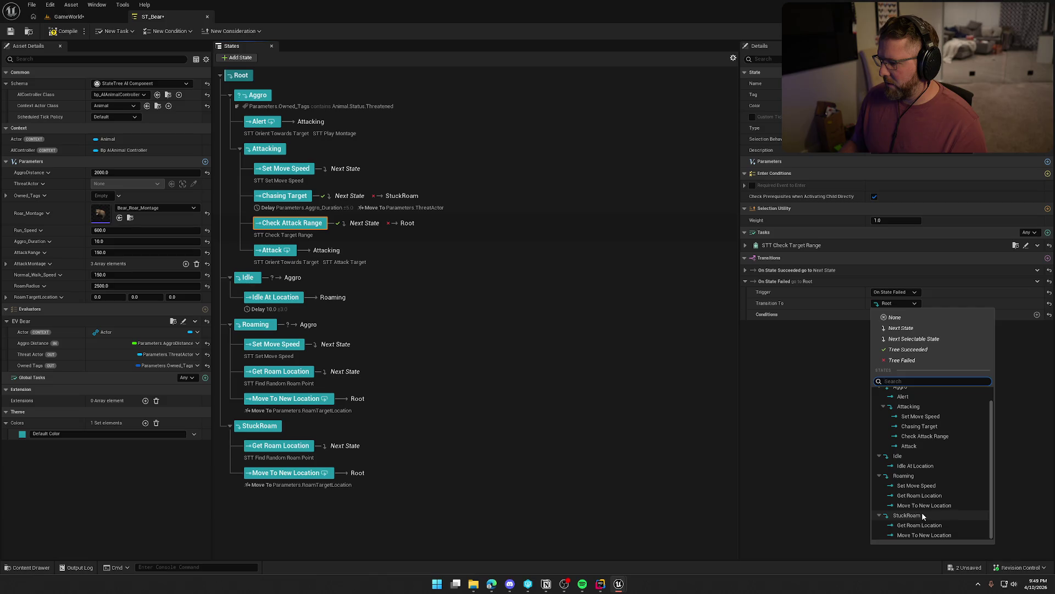
{"action": "left_click", "coordinate": [922, 513]}
{"action": "left_click", "coordinate": [572, 355]}
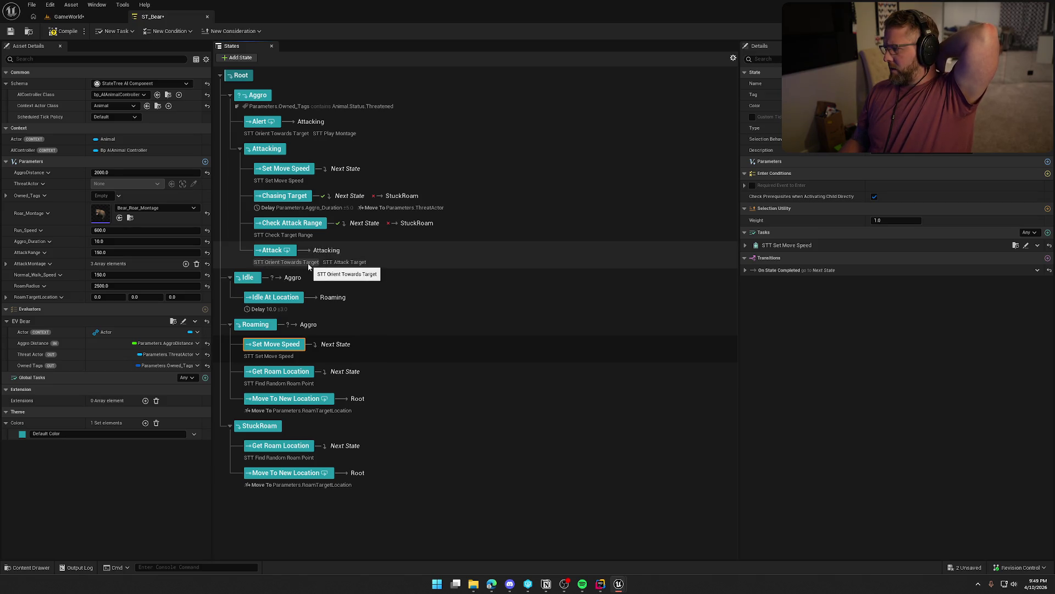
Review the Attack state's tasks, compile ST_Bear, and return to the GameWorld level.
{"action": "left_click", "coordinate": [351, 262]}
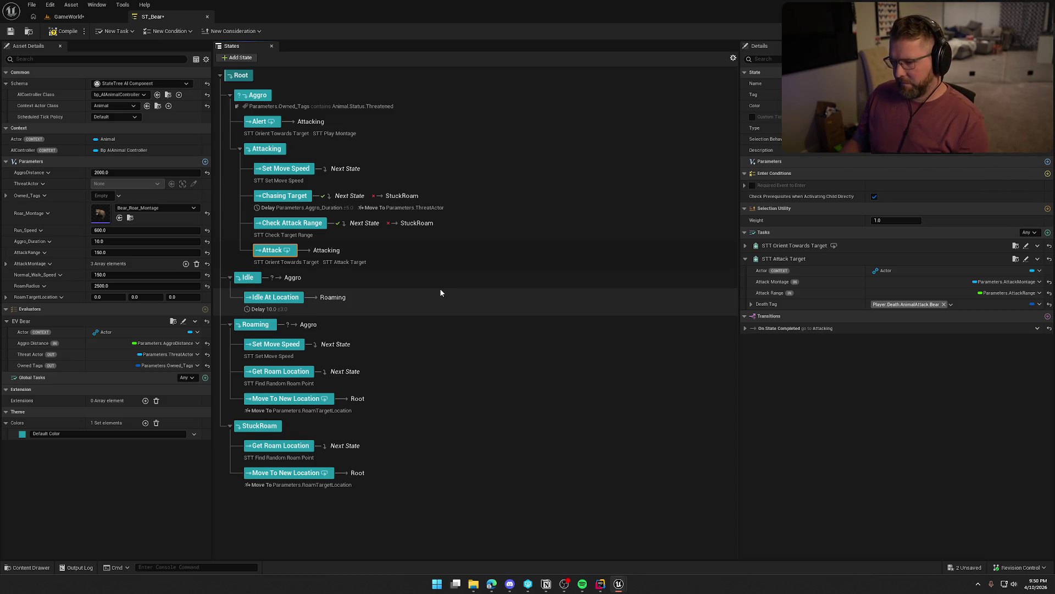
{"action": "left_click", "coordinate": [60, 32]}
{"action": "left_click", "coordinate": [68, 16]}
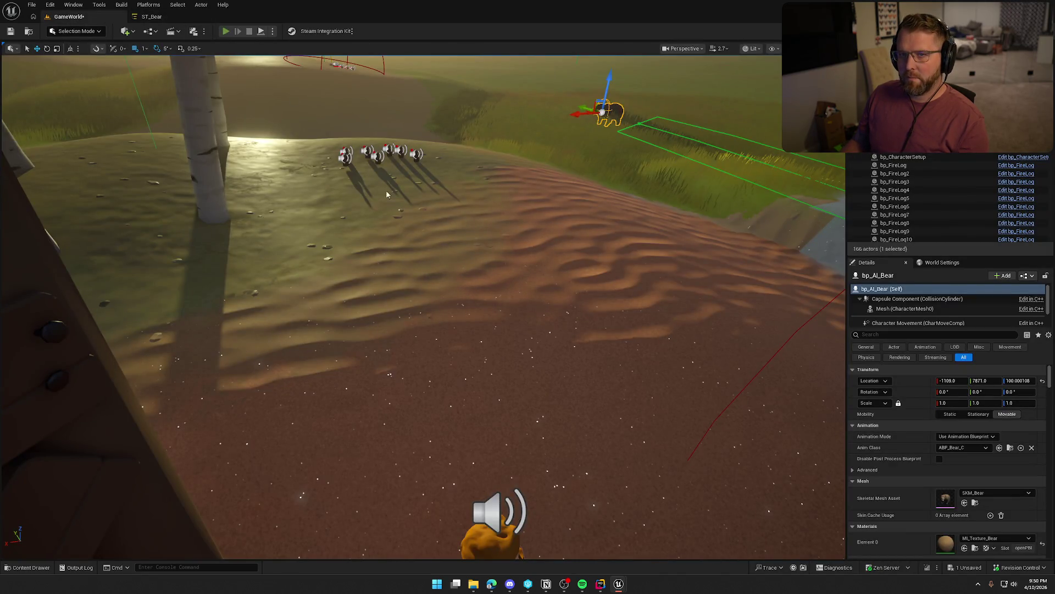
Start a play-test, run into the grassland toward the bear, then flee up the slope.
{"action": "key", "text": "alt+p"}
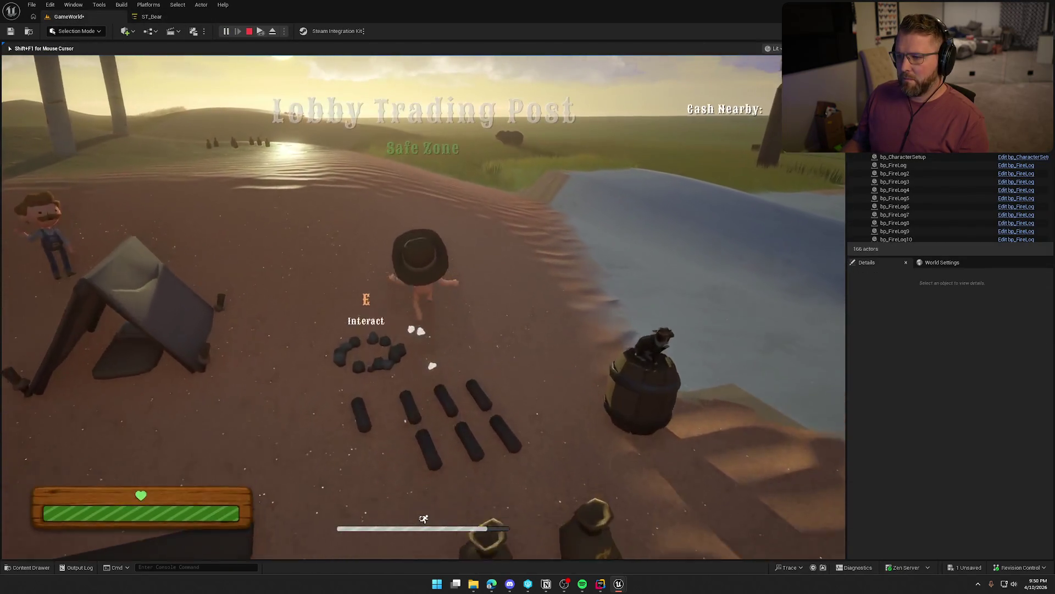
{"action": "key", "text": "w"}
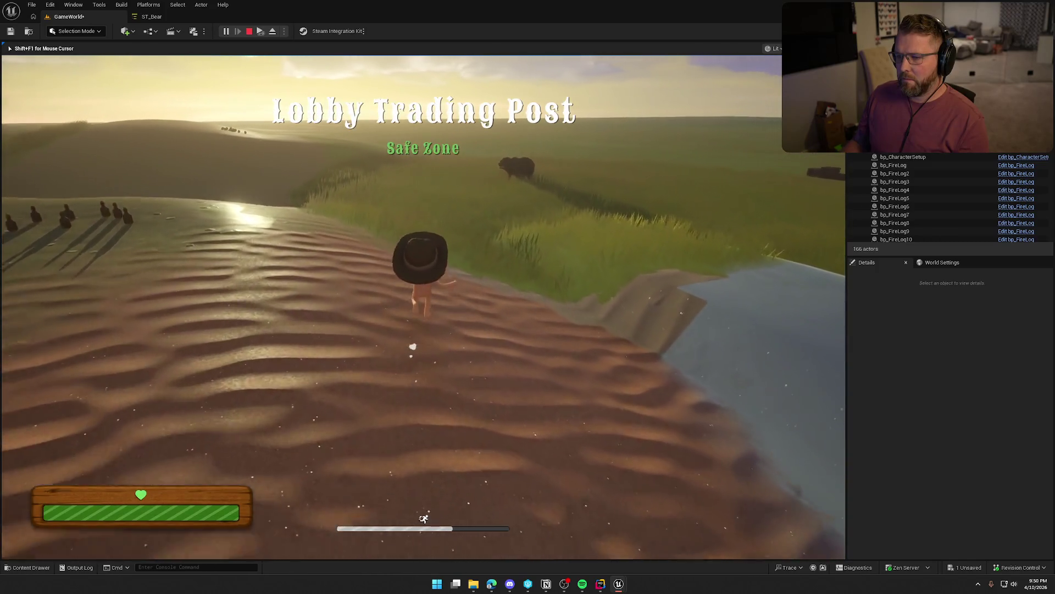
{"action": "key", "text": "w"}
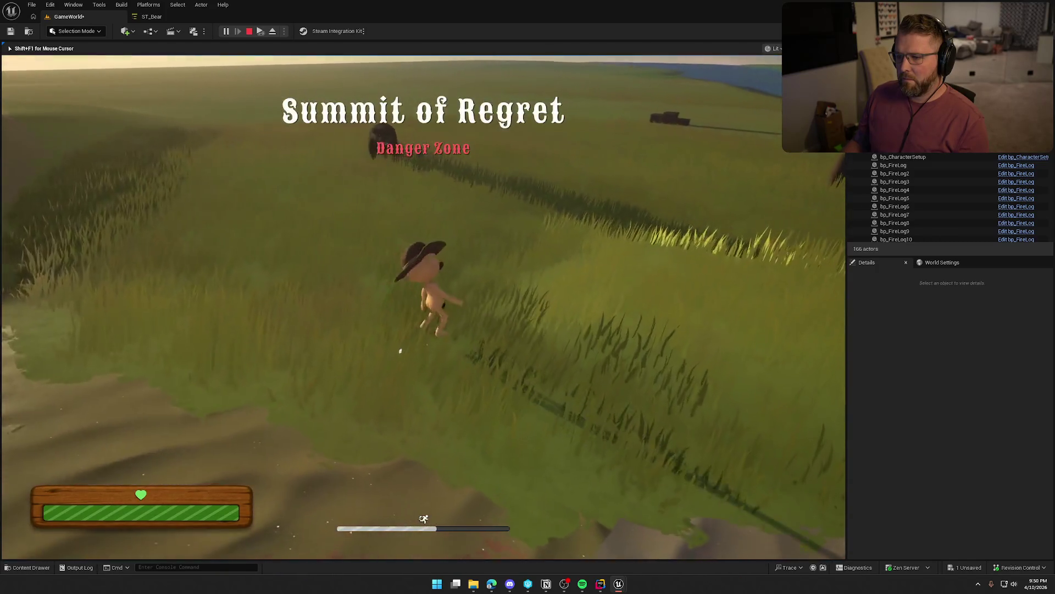
{"action": "key", "text": "w"}
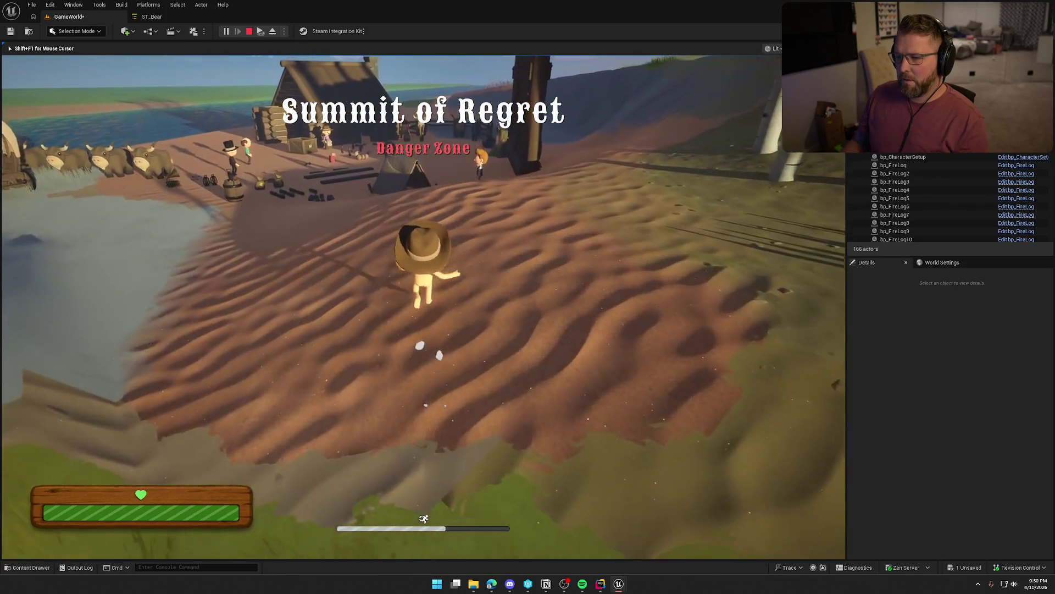
{"action": "key", "text": "w"}
{"action": "key", "text": "w"}
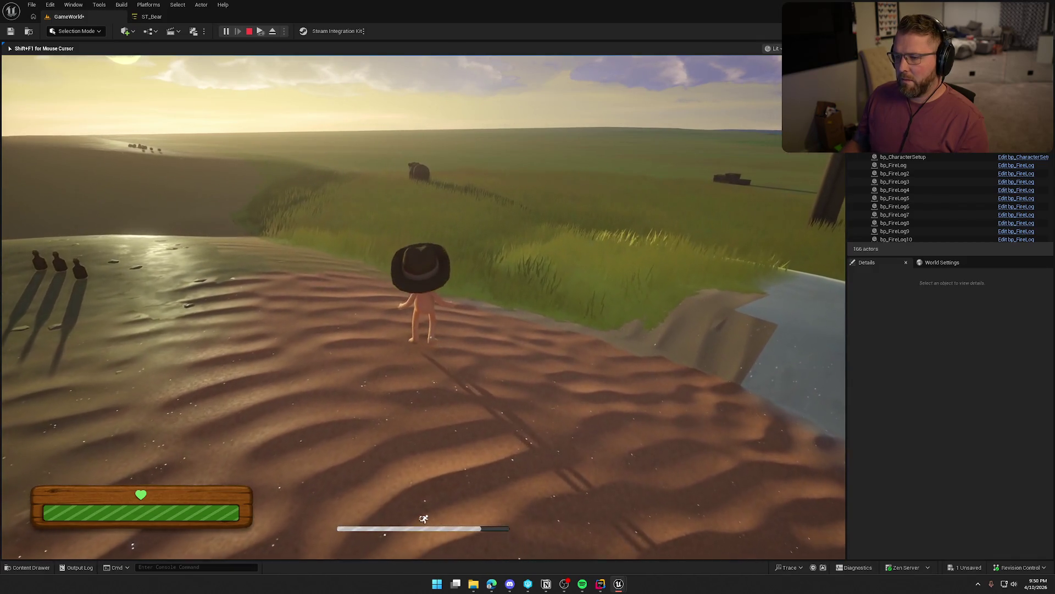
{"action": "key", "text": "w"}
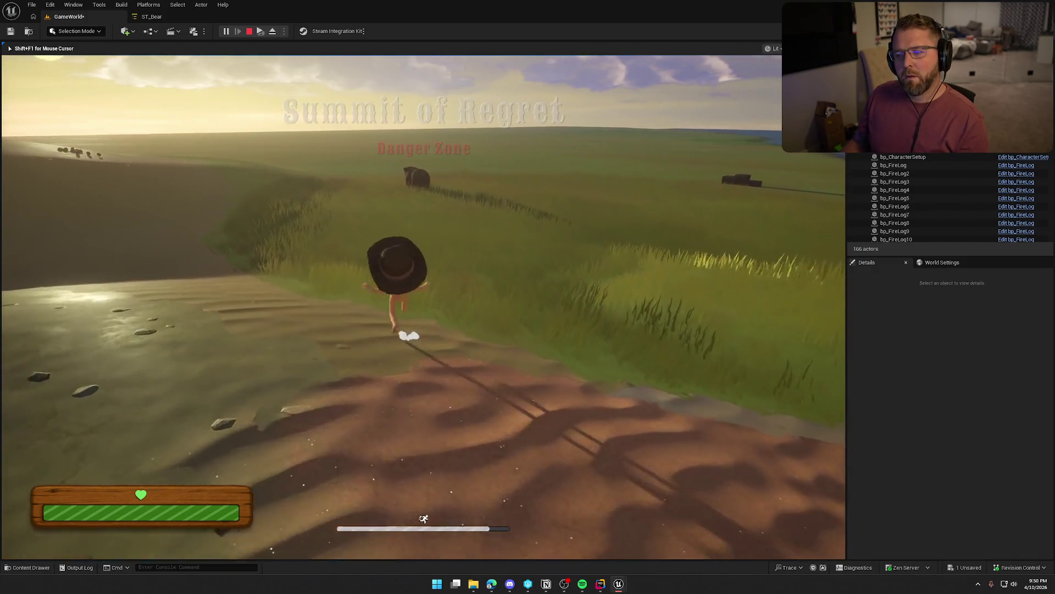
{"action": "key", "text": "w"}
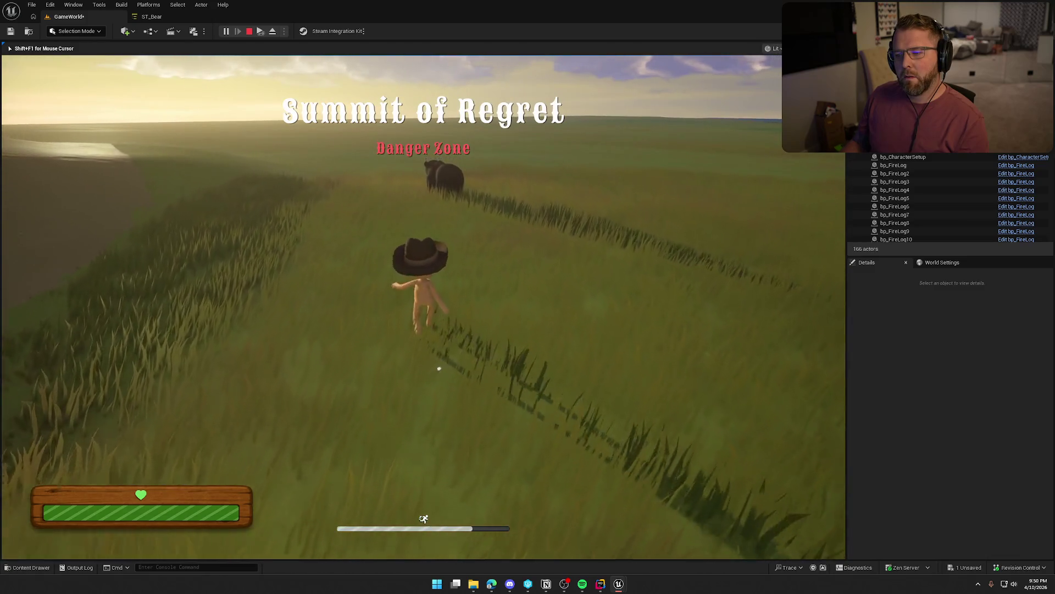
{"action": "key", "text": "s"}
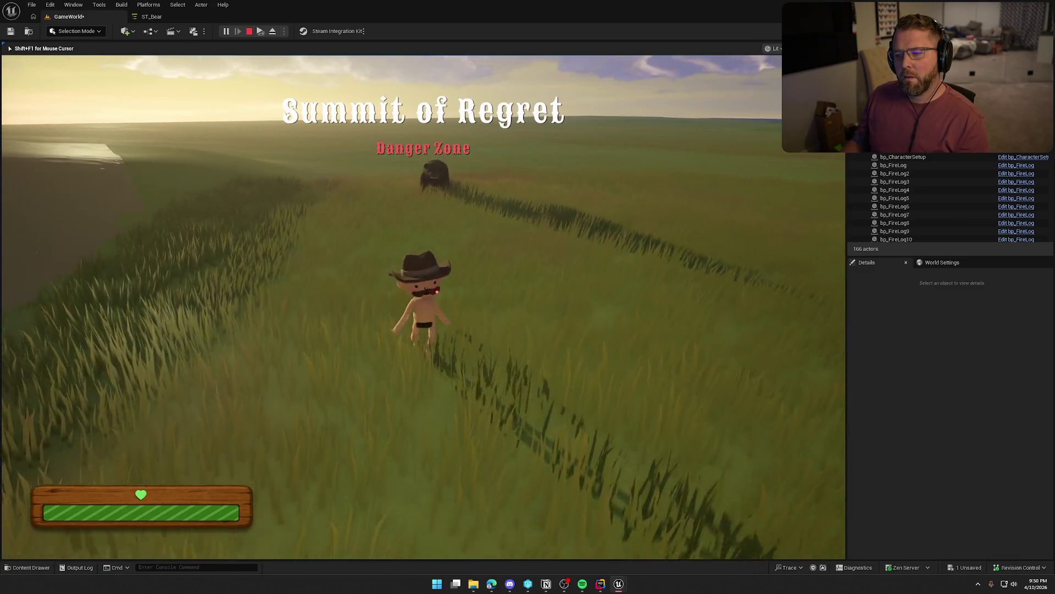
{"action": "key", "text": "shift"}
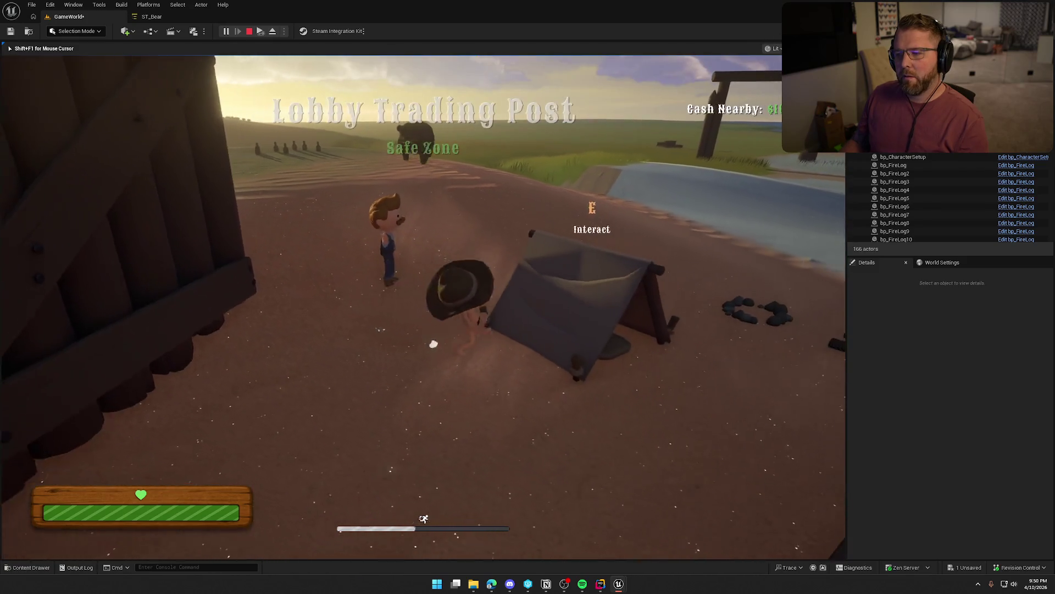
Enter and leave the tent, then walk toward the board and back toward the tent.
{"action": "key", "text": "e"}
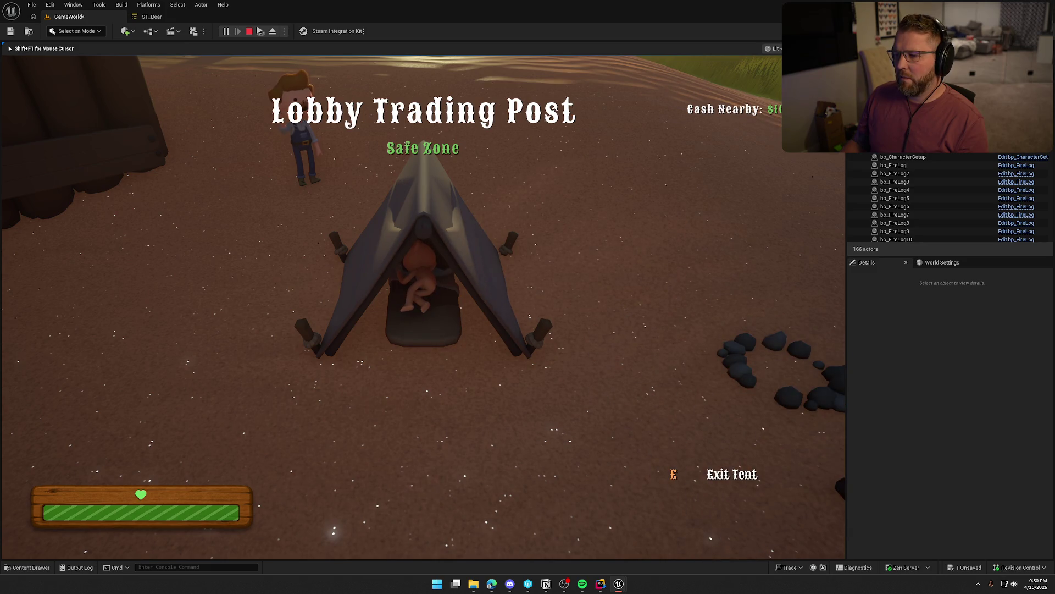
{"action": "key", "text": "e"}
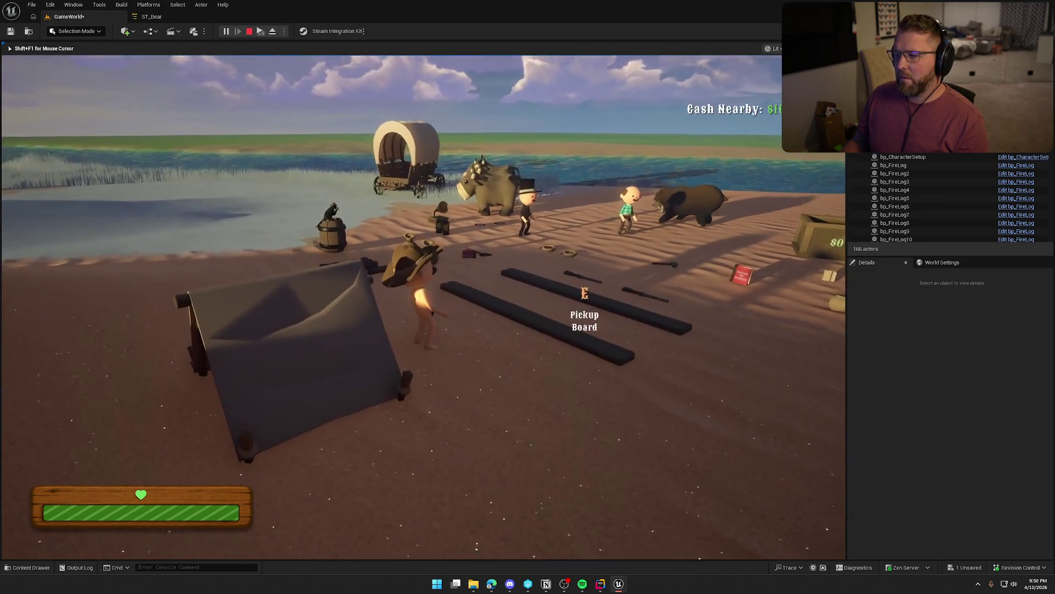
{"action": "key", "text": "a"}
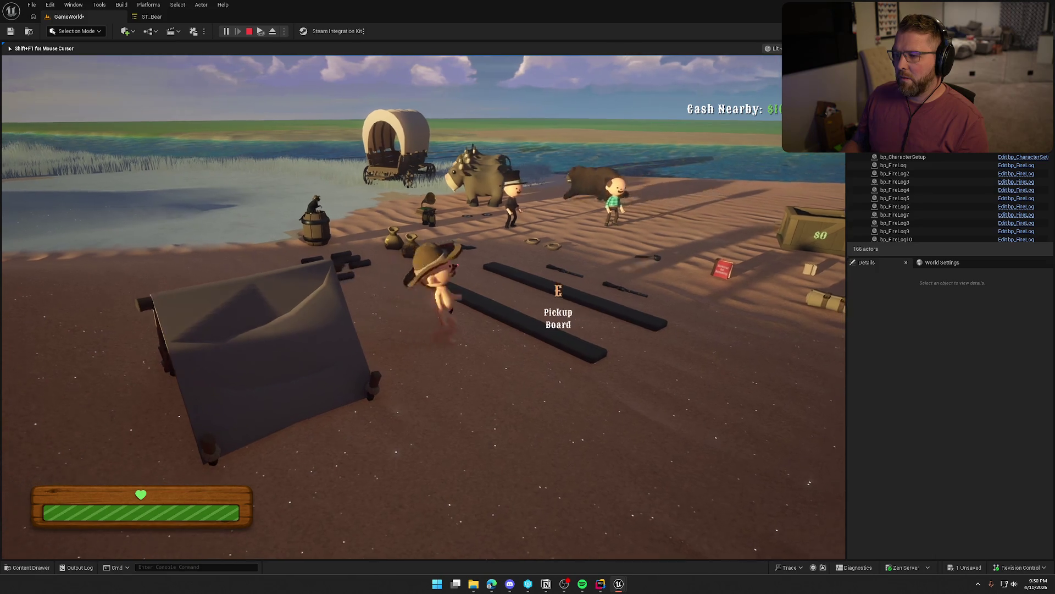
{"action": "key", "text": "w"}
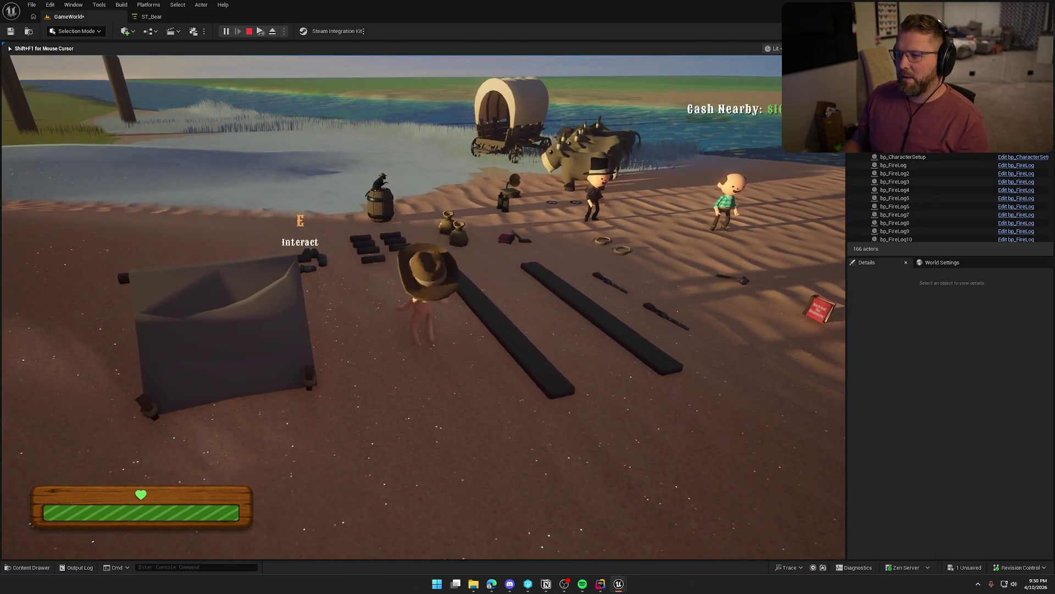
{"action": "key", "text": "a"}
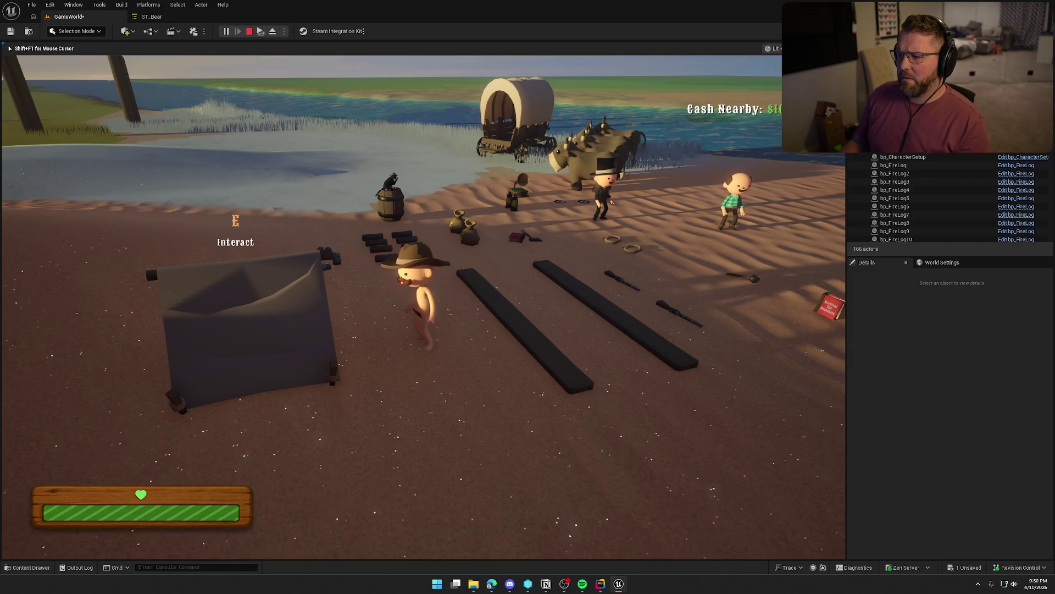
Sprint past the wagon into the water, then come back onto the beach.
{"action": "key", "text": "shift+w"}
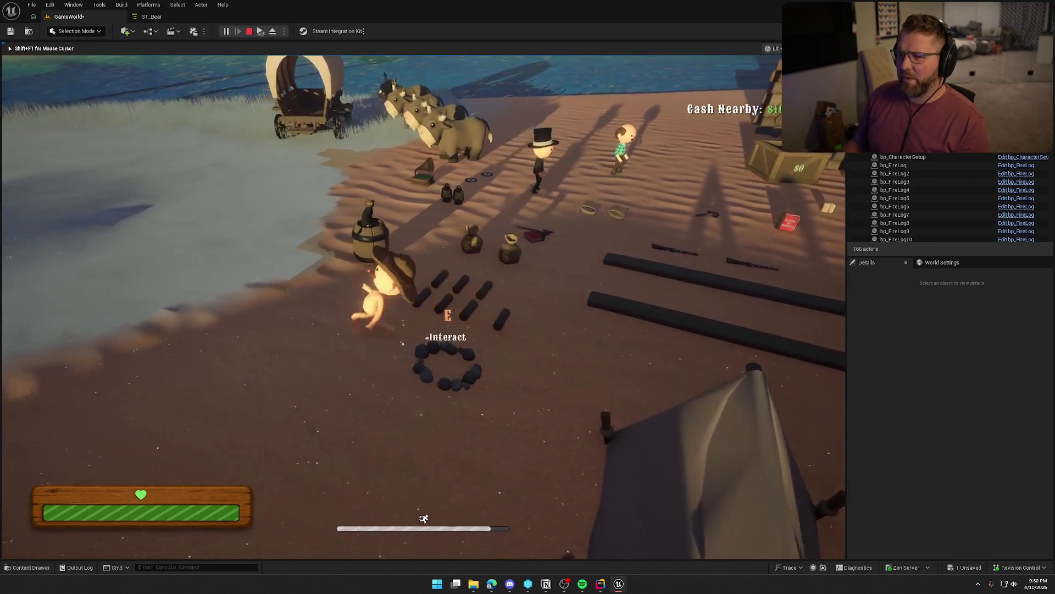
{"action": "key", "text": "shift+w"}
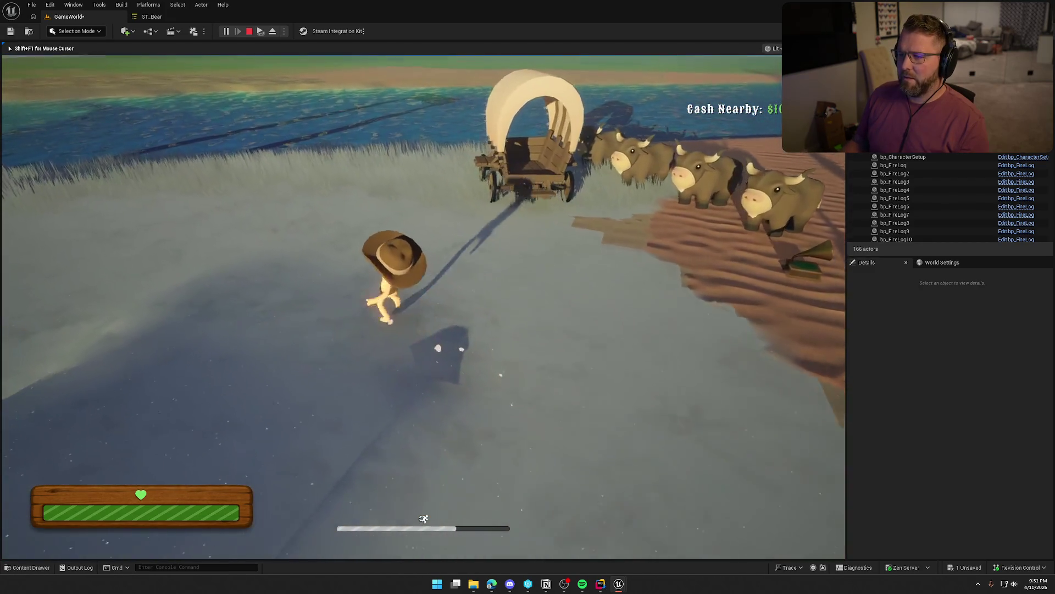
{"action": "key", "text": "shift+w"}
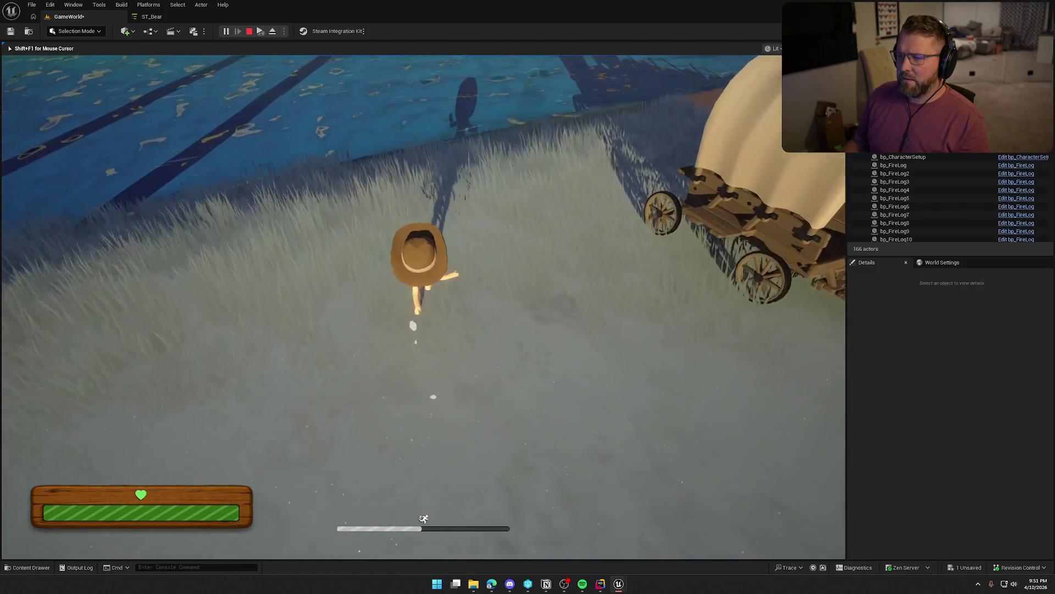
{"action": "key", "text": "w"}
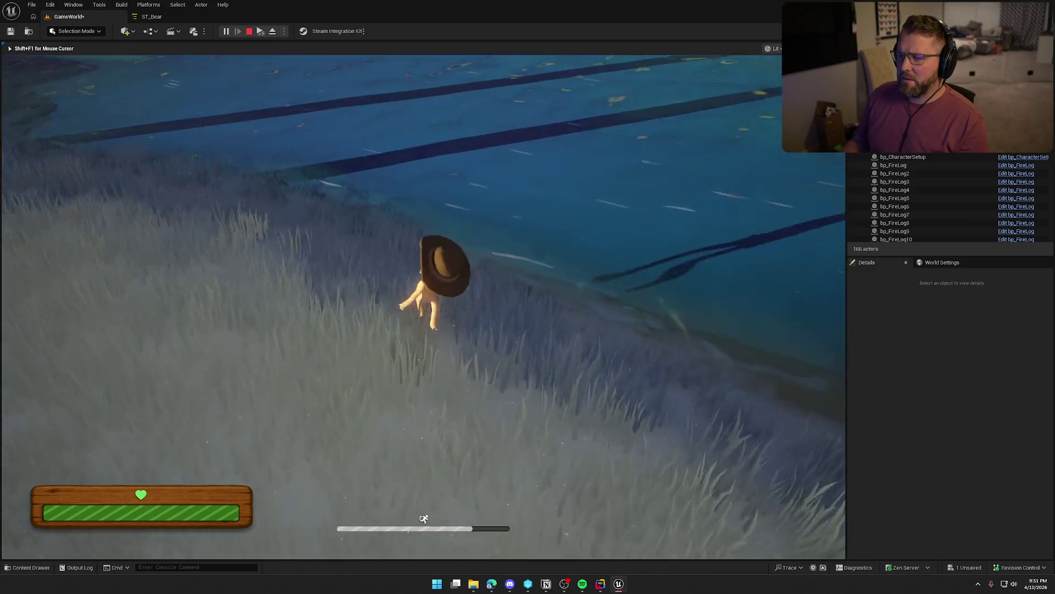
{"action": "key", "text": "w"}
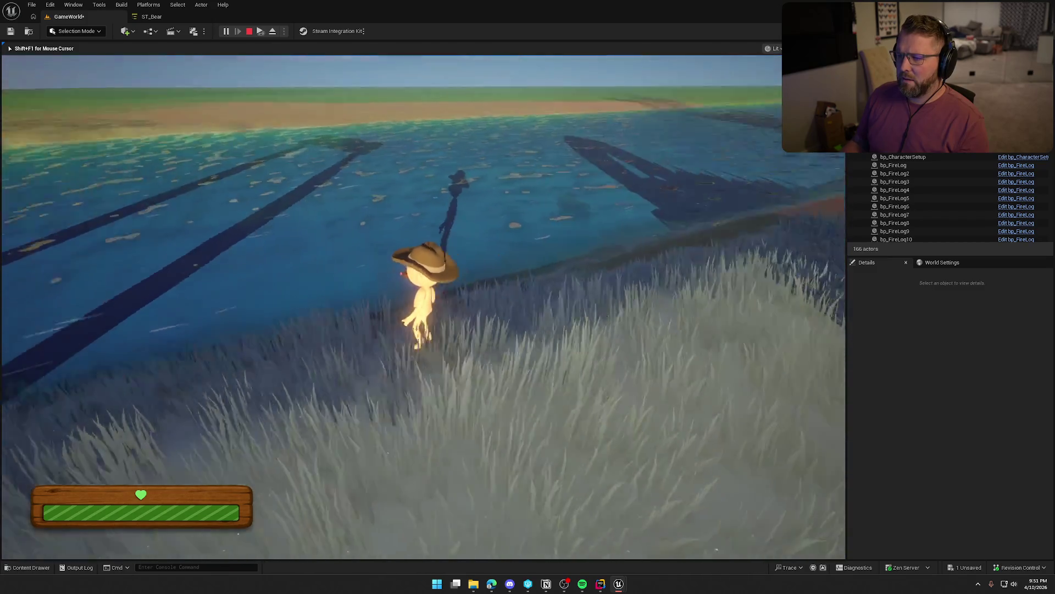
{"action": "key", "text": "shift+w"}
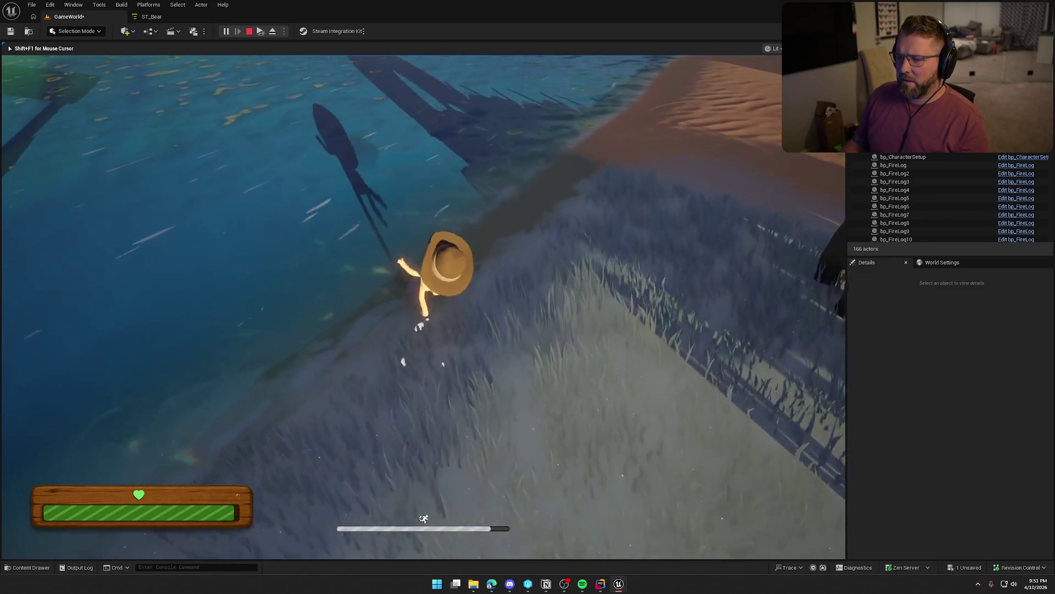
{"action": "key", "text": "w"}
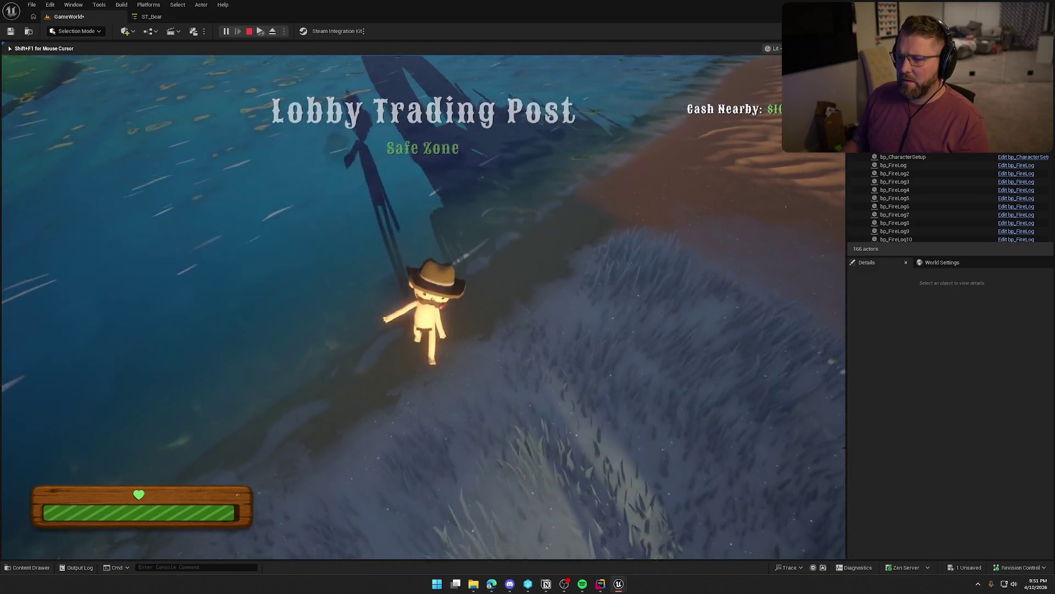
{"action": "key", "text": "s"}
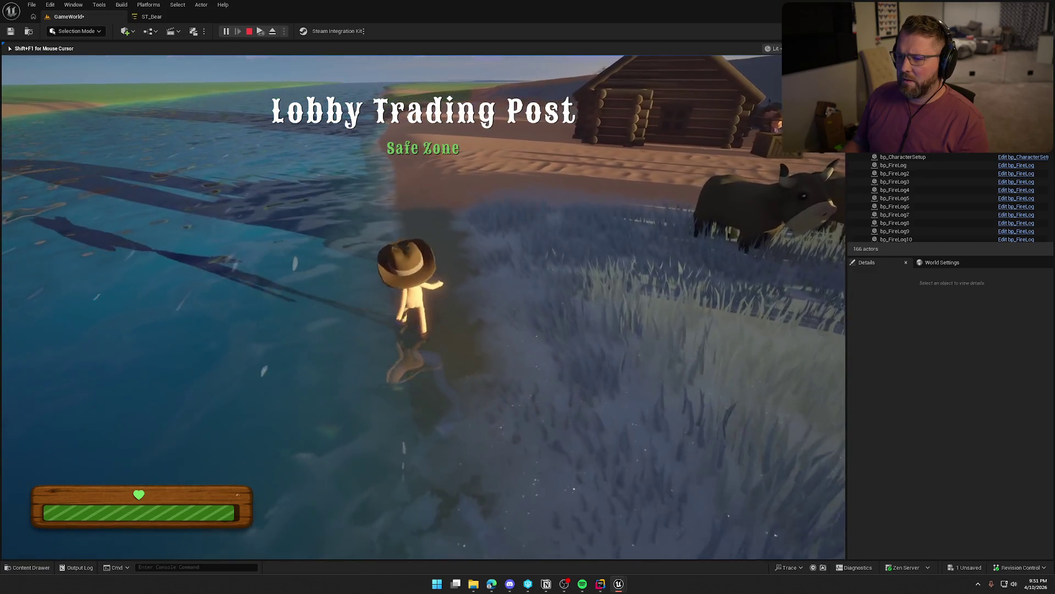
{"action": "key", "text": "w"}
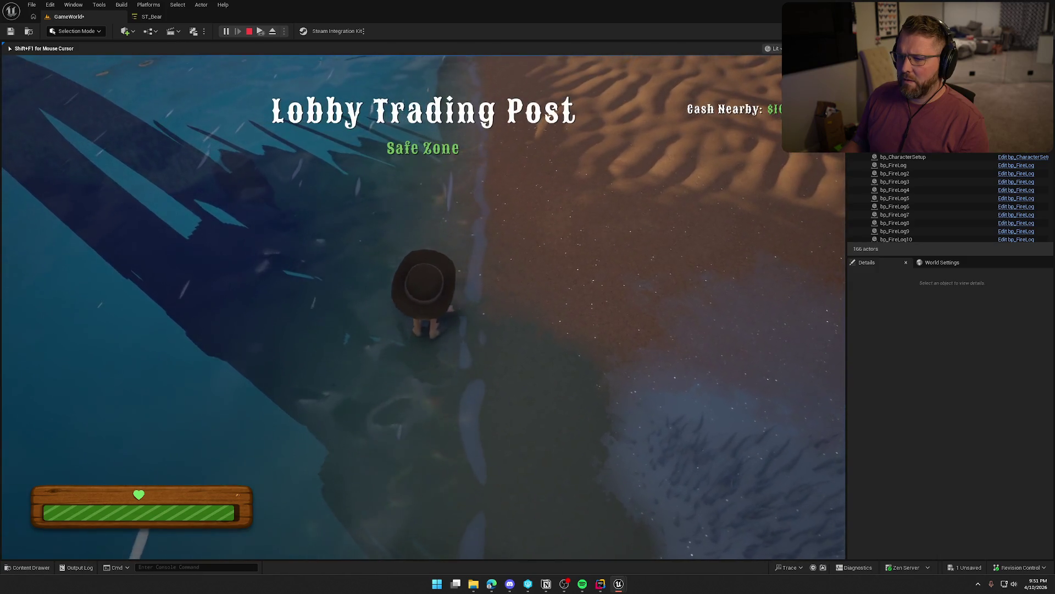
{"action": "key", "text": "shift"}
Approach the bear, flee its attack into the Lobby Trading Post safe zone, then stop the play-test.
{"action": "key", "text": "w"}
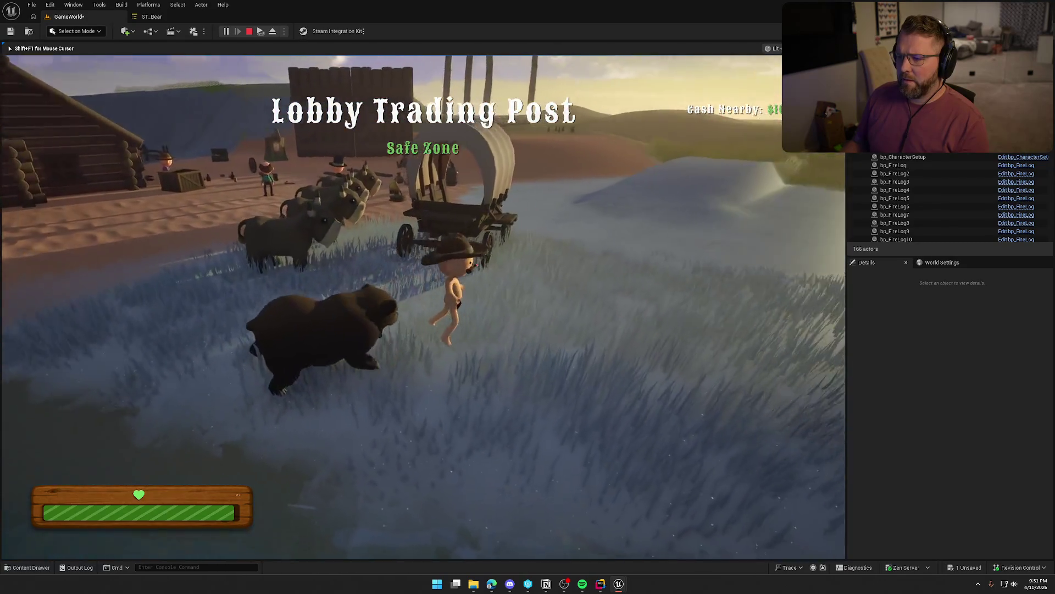
{"action": "key", "text": "shift"}
{"action": "key", "text": "w"}
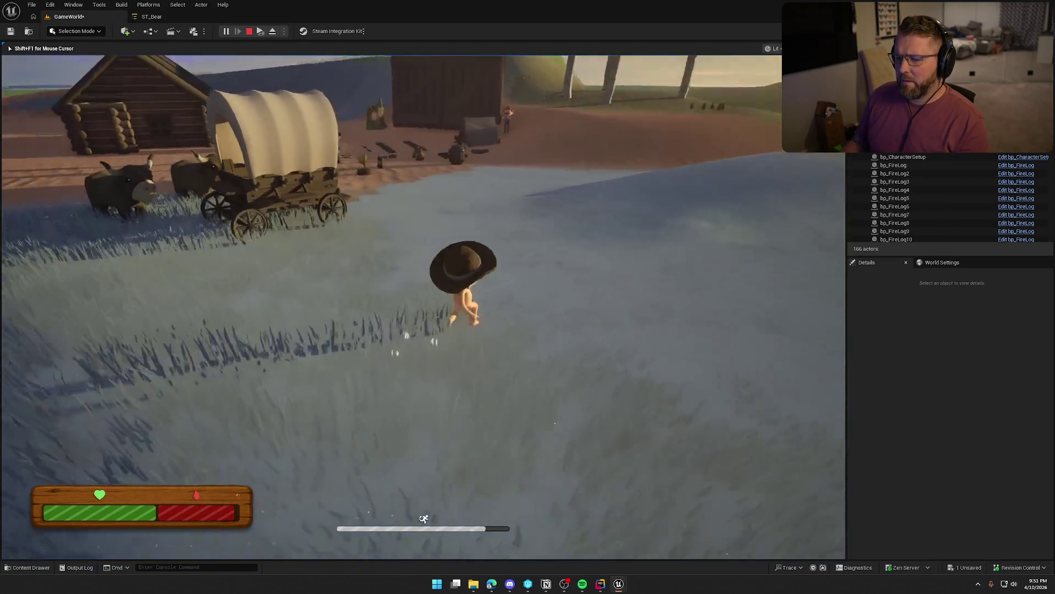
{"action": "key", "text": "w"}
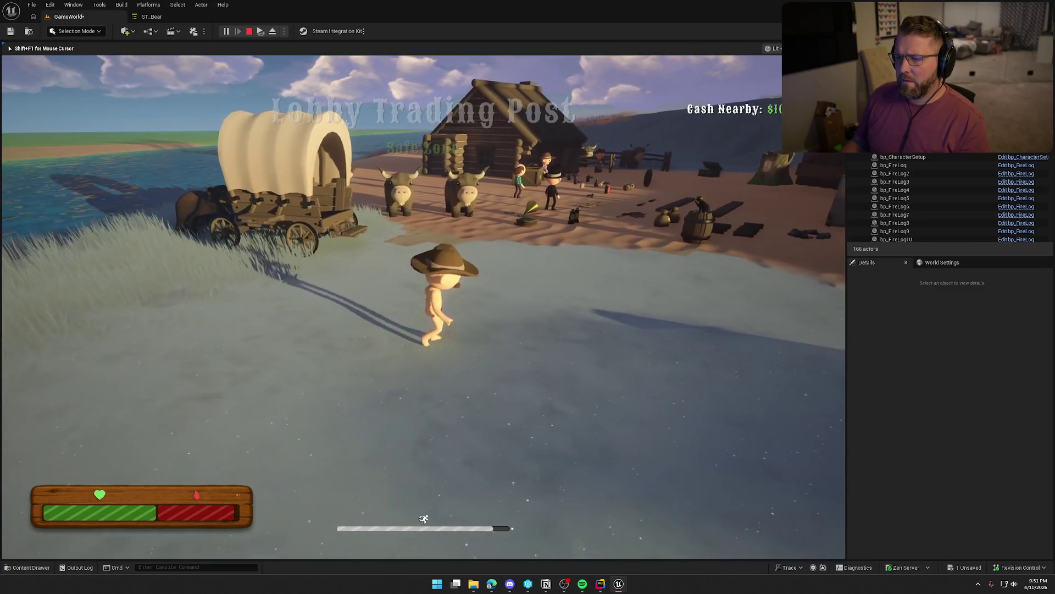
{"action": "key", "text": "s"}
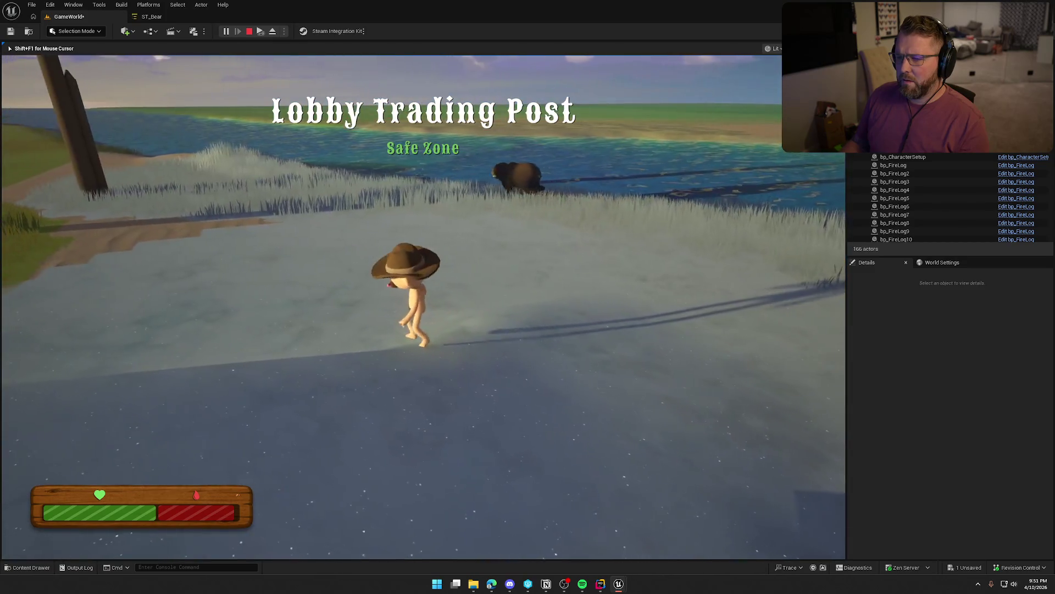
{"action": "key", "text": "Escape"}
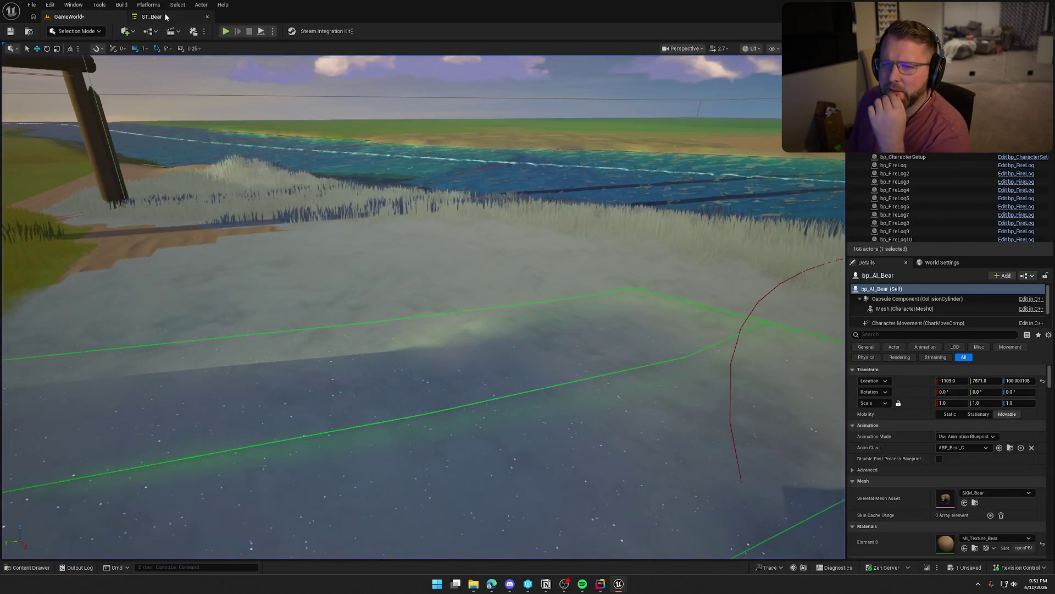
In ST_Bear, select Check Attack Range and expand its On State Failed transition to StuckRoam.
{"action": "left_click", "coordinate": [149, 16]}
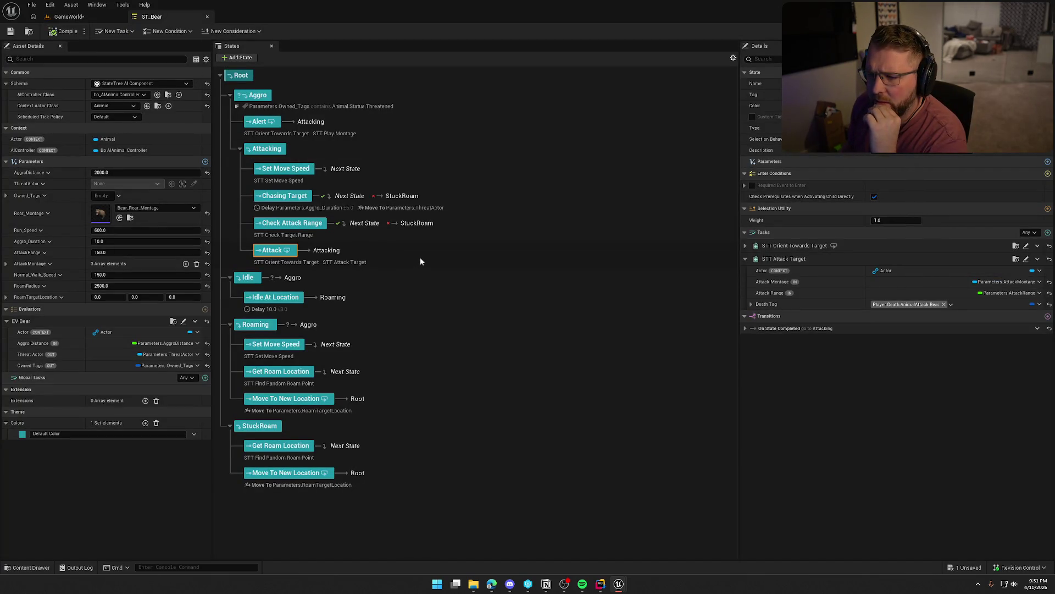
{"action": "left_click", "coordinate": [387, 231]}
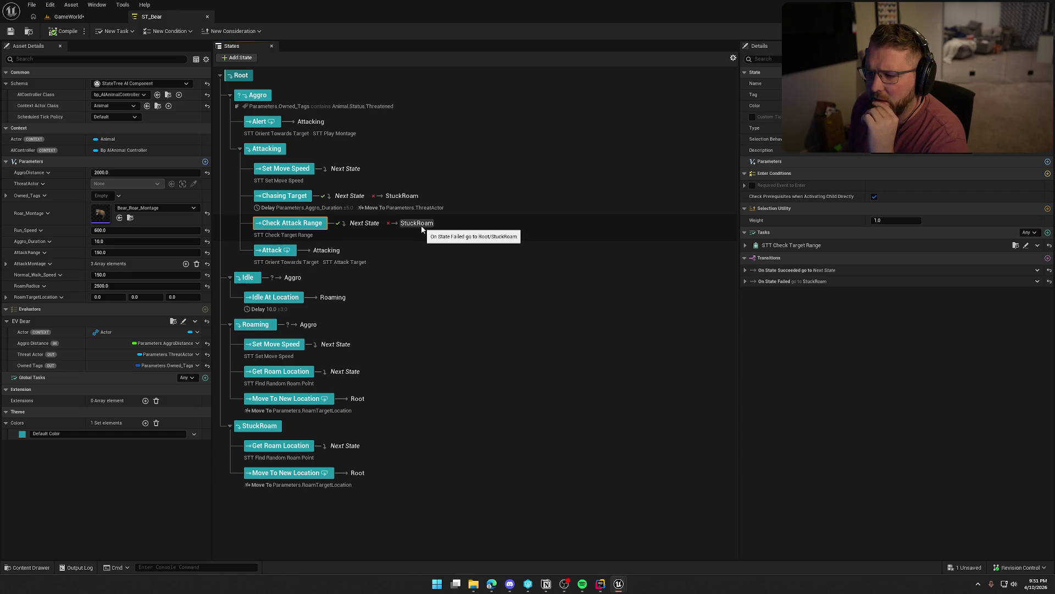
{"action": "left_click", "coordinate": [423, 228]}
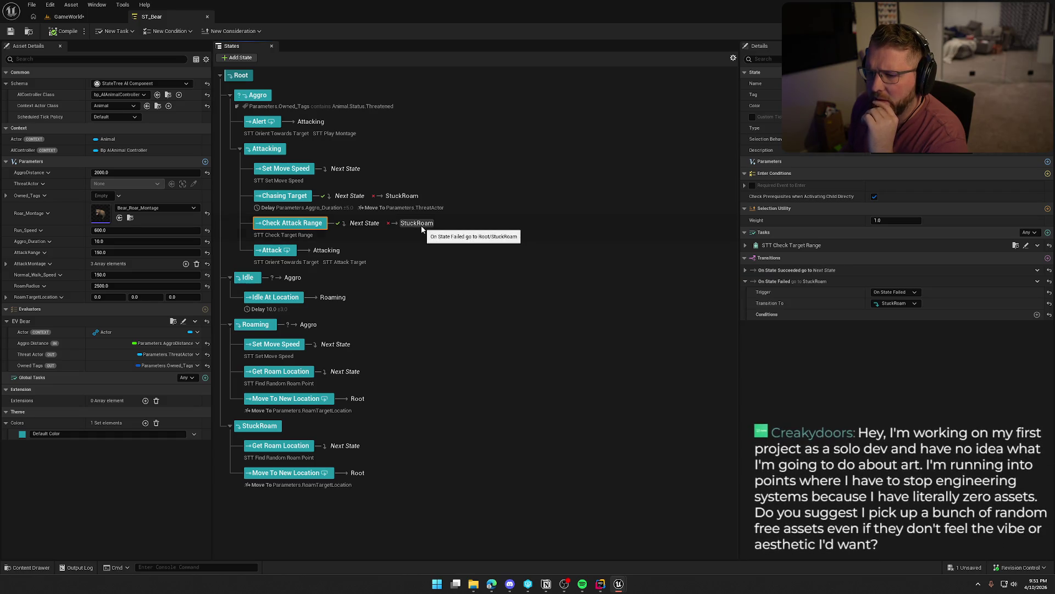
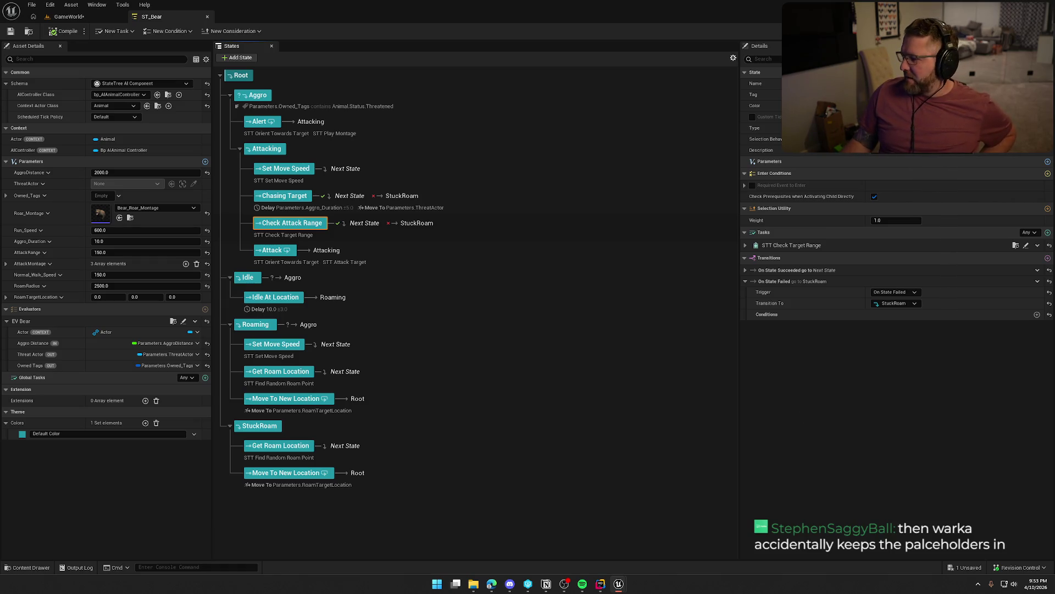
Inspect StuckRoam, Check Attack Range's Check Target Range bindings, then Alert's Orient/Montage tasks and Attacking transition.
{"action": "left_click", "coordinate": [641, 423]}
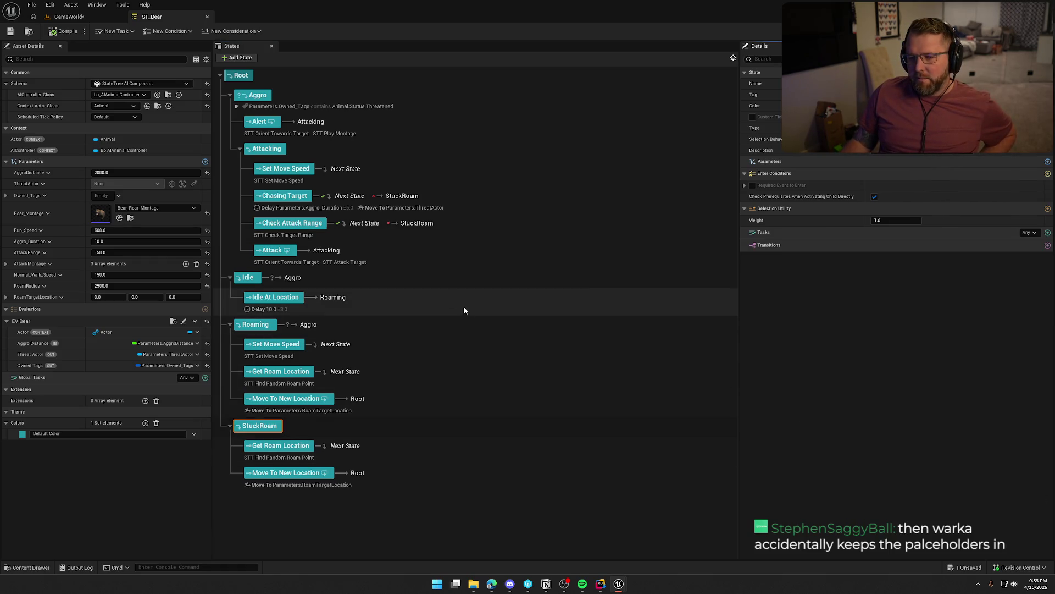
{"action": "left_click", "coordinate": [418, 228]}
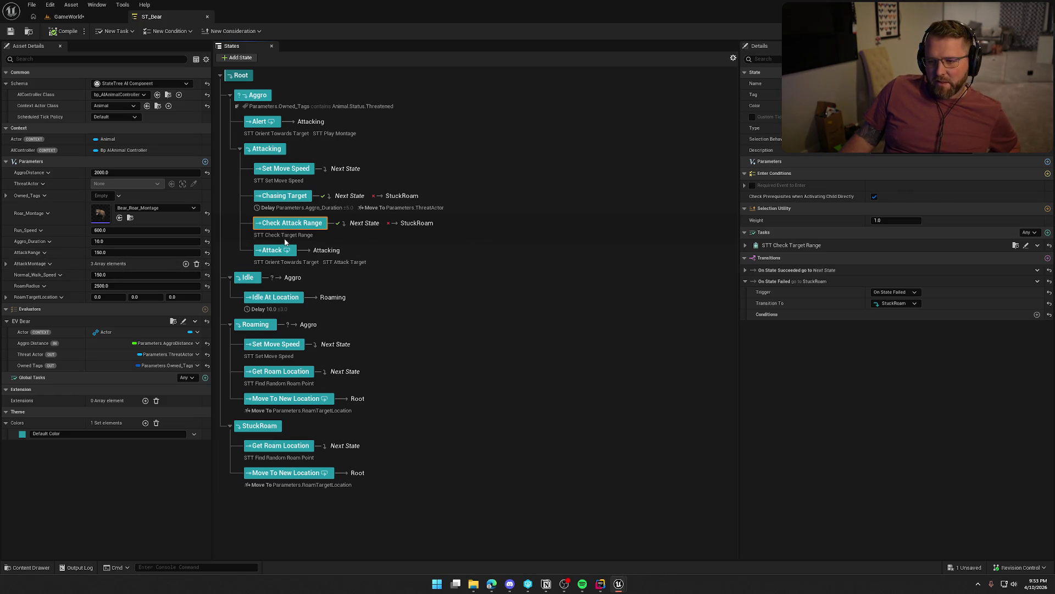
{"action": "left_click", "coordinate": [308, 234]}
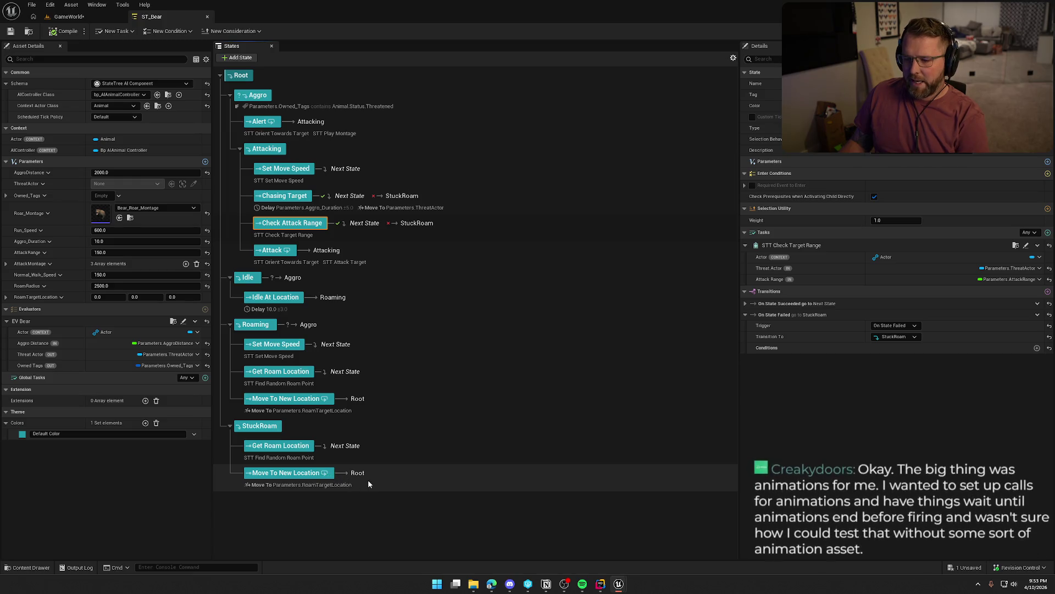
{"action": "left_click", "coordinate": [384, 123]}
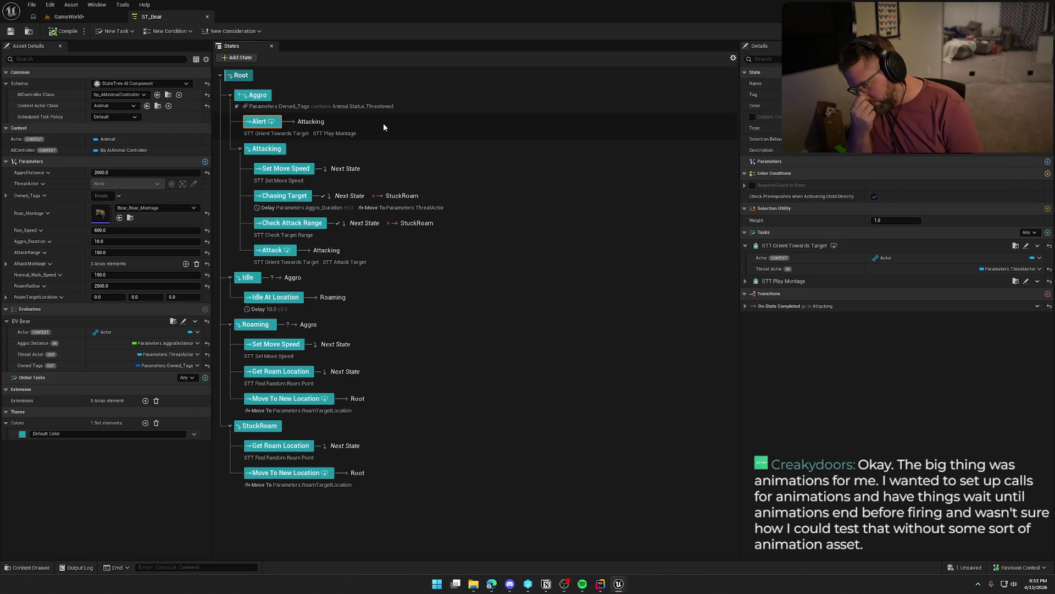